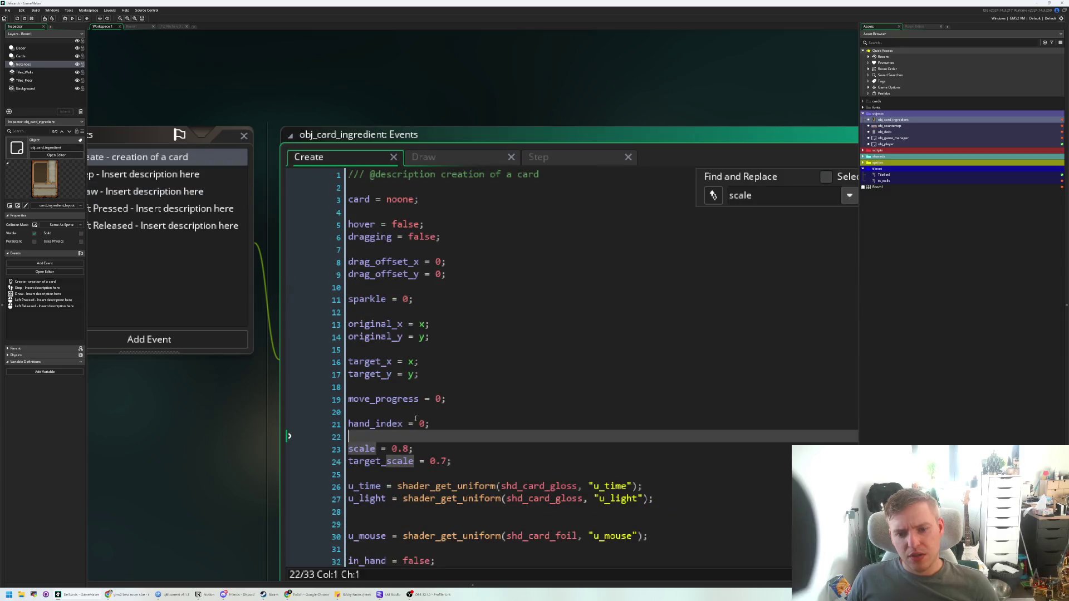
- Change the Create event's scale from 0.8 to 0.7, then save and run the game with F5
left_click(408, 448)
key("BackSpace")
type("6")
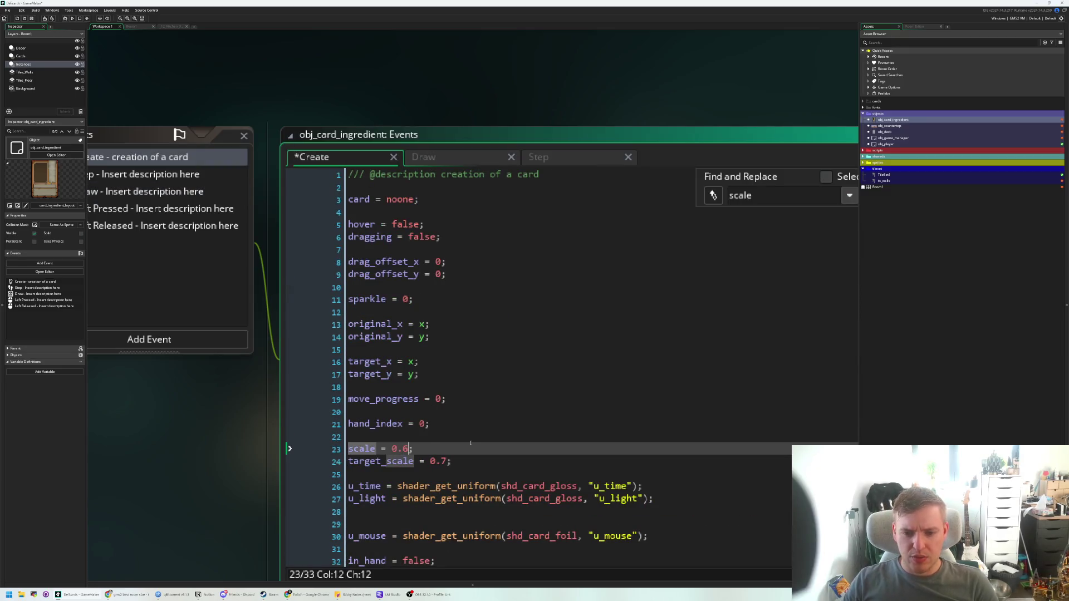
key("BackSpace")
type("7")
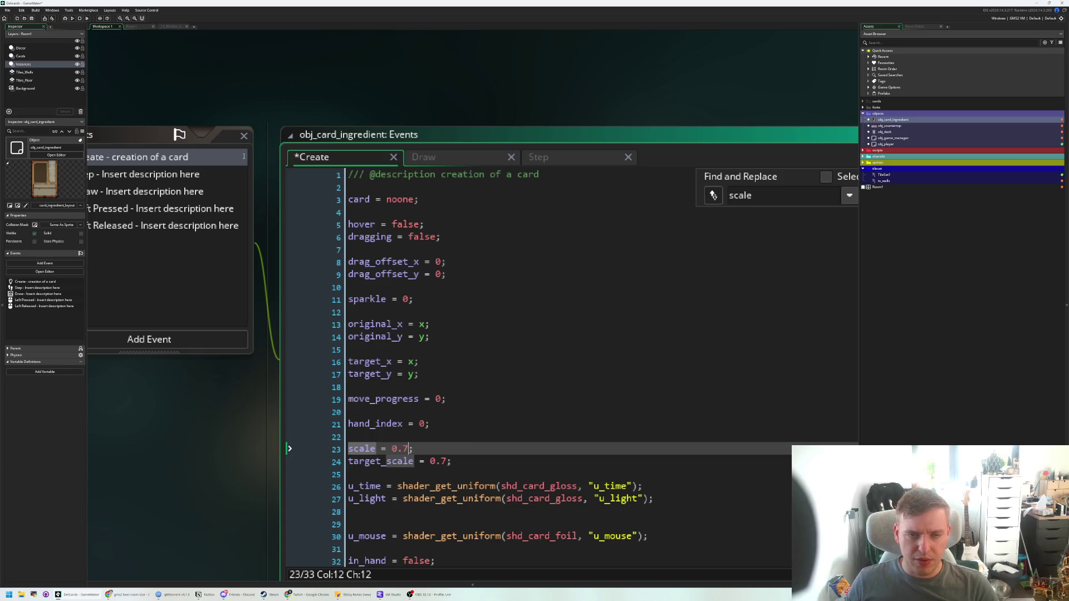
key("F5")
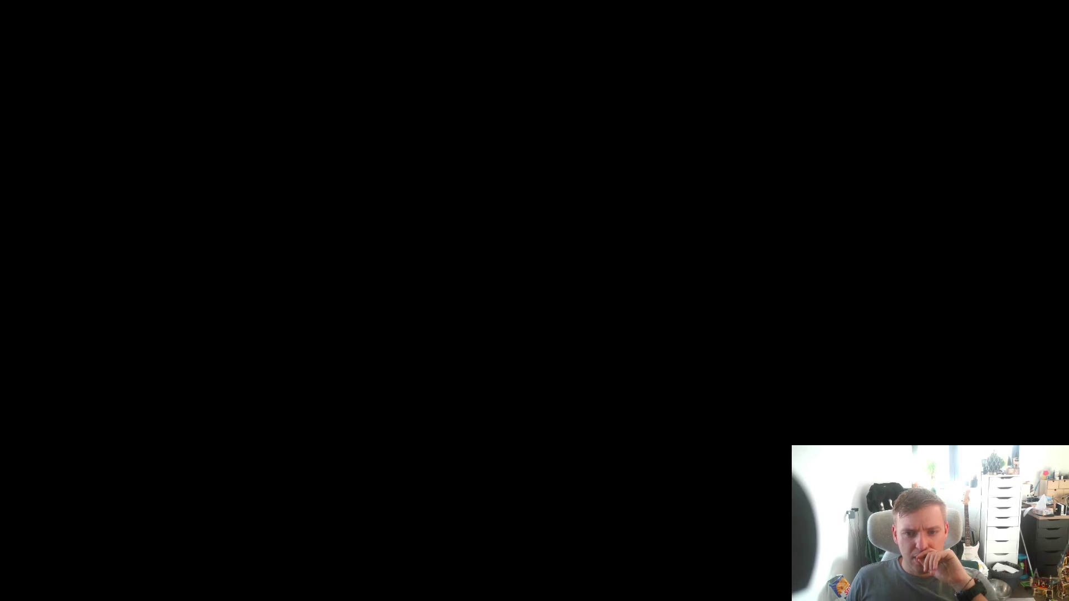
- Switch to the ingredient card's Step event code
scroll(436, 250, "up", 20)
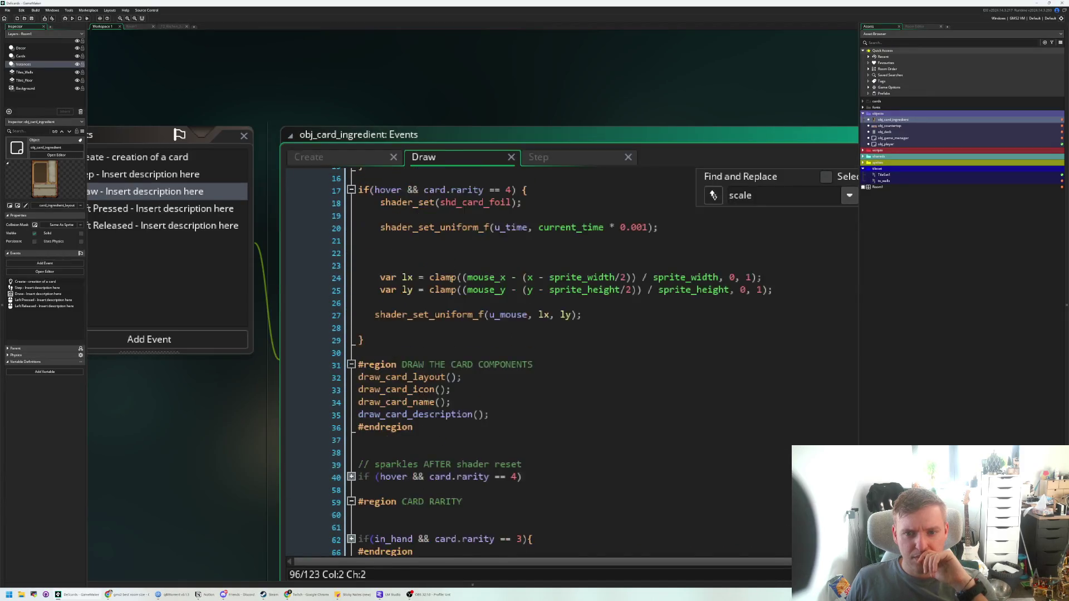
key("ctrl+Tab")
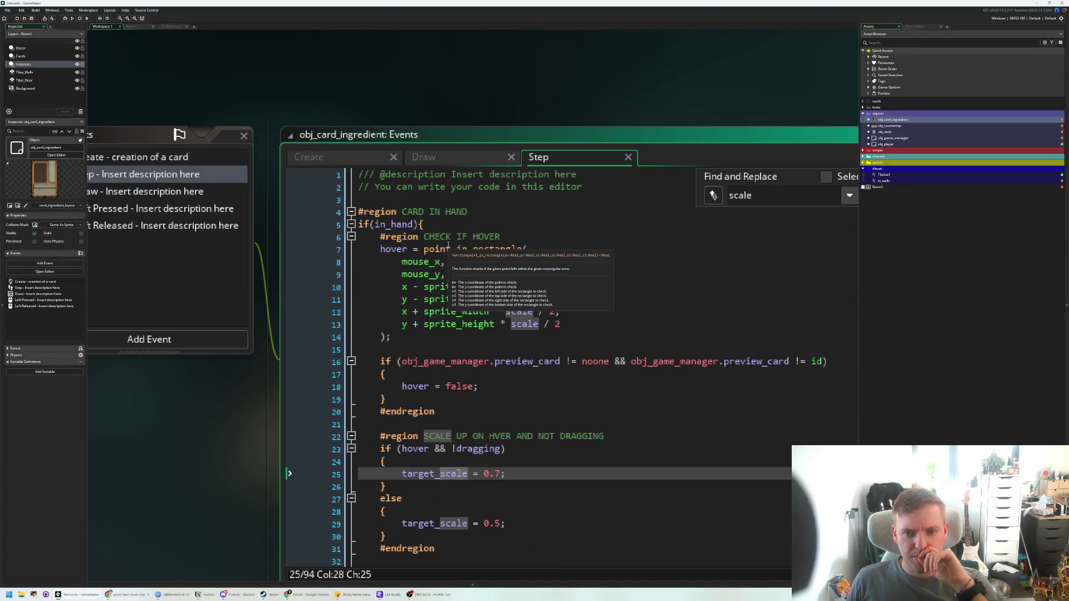
scroll(471, 278, "down", 3)
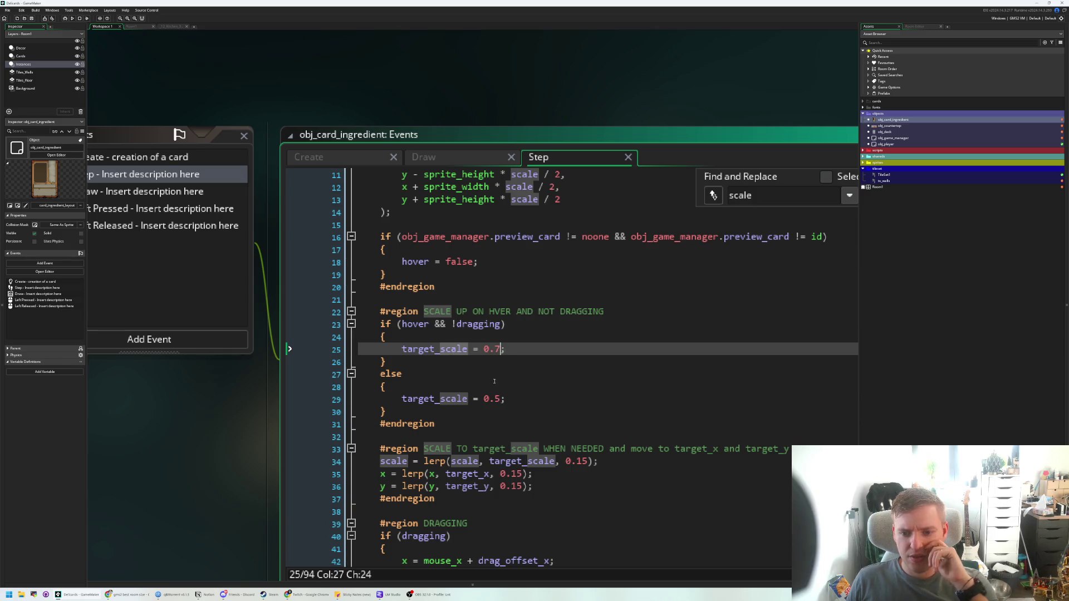
- Inspect the hover target_scale of 0.7 and the non-hover target_scale of 0.5
left_click(494, 351)
left_click(507, 399)
left_click(500, 350)
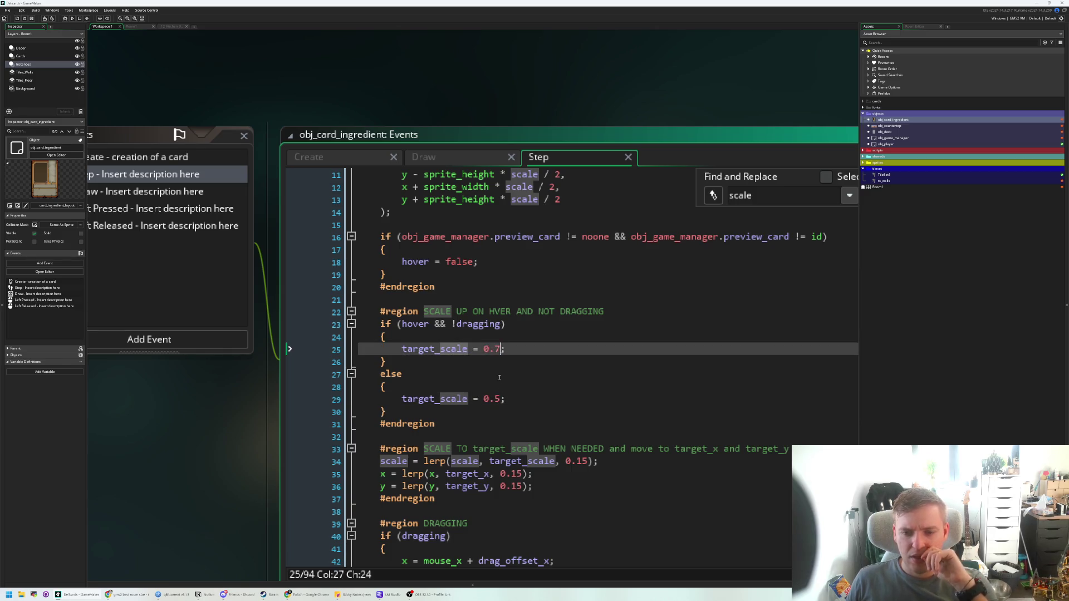
left_click(507, 400)
left_click(429, 325)
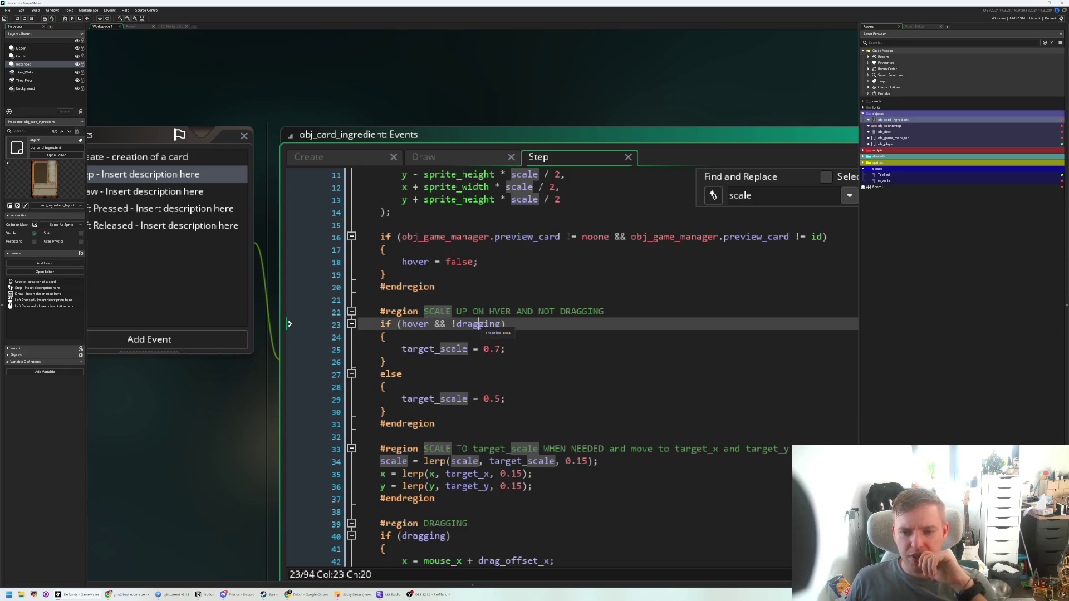
left_click(495, 349)
left_click(507, 400)
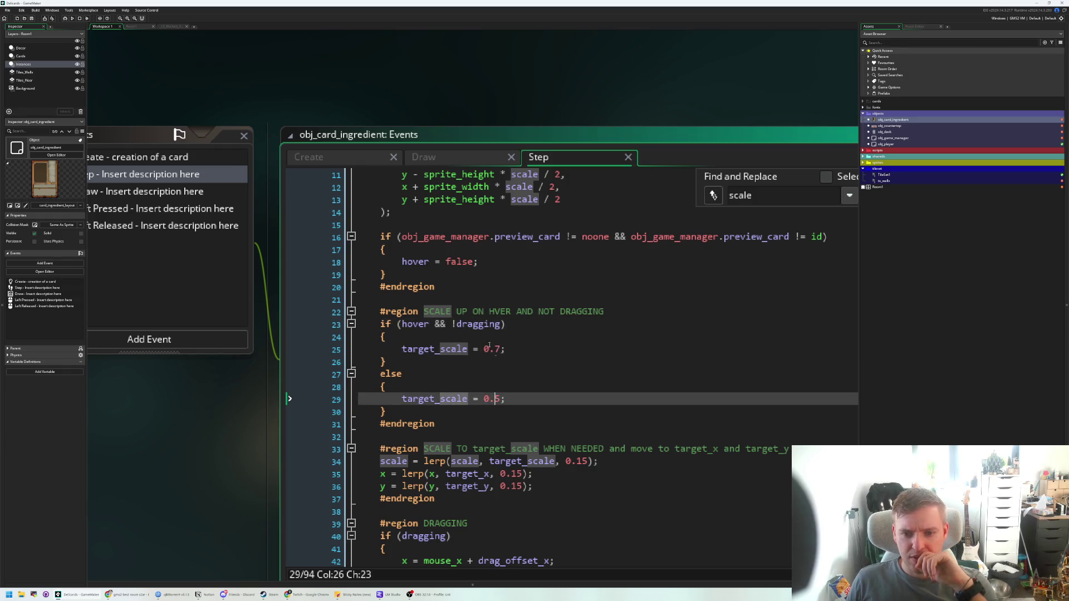
left_click(534, 312)
left_click_drag(534, 312, 500, 351)
left_click(507, 399)
- Fold and unfold the if(in_hand) block several times
scroll(545, 363, "up", 3)
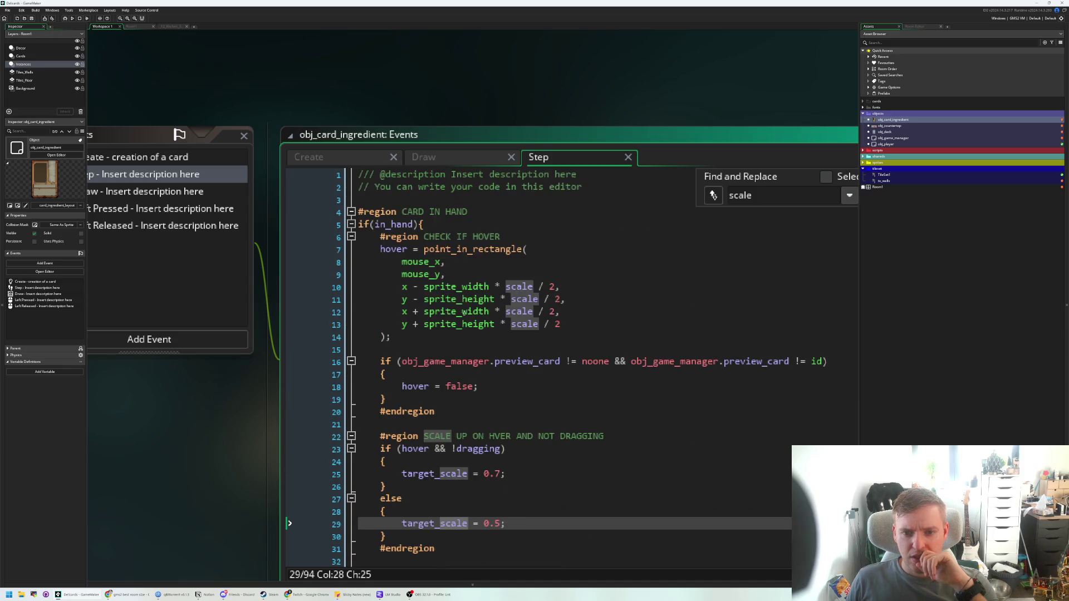
left_click(351, 224)
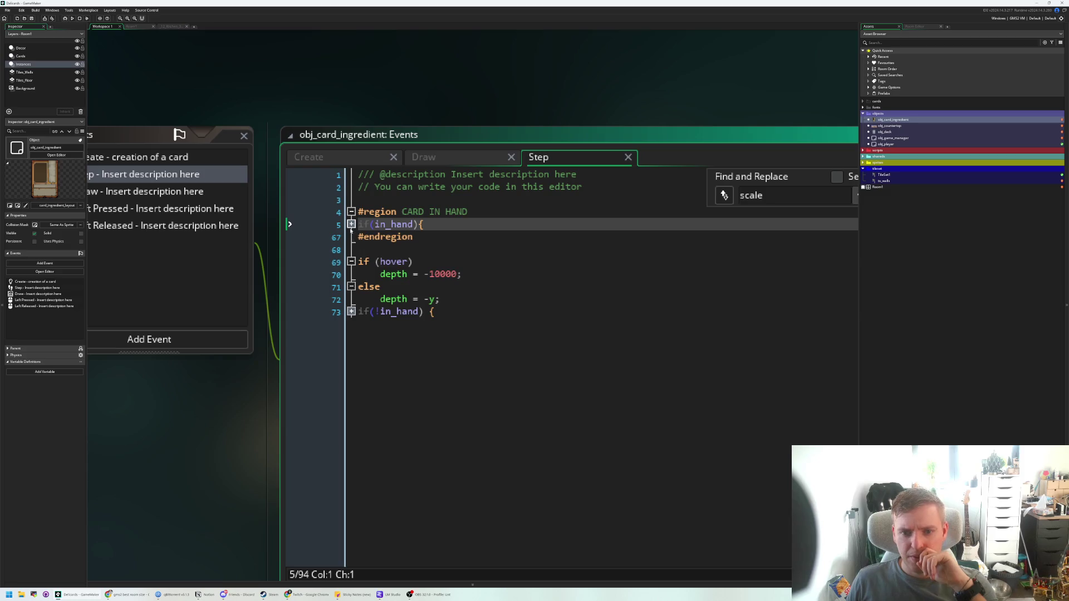
left_click(351, 225)
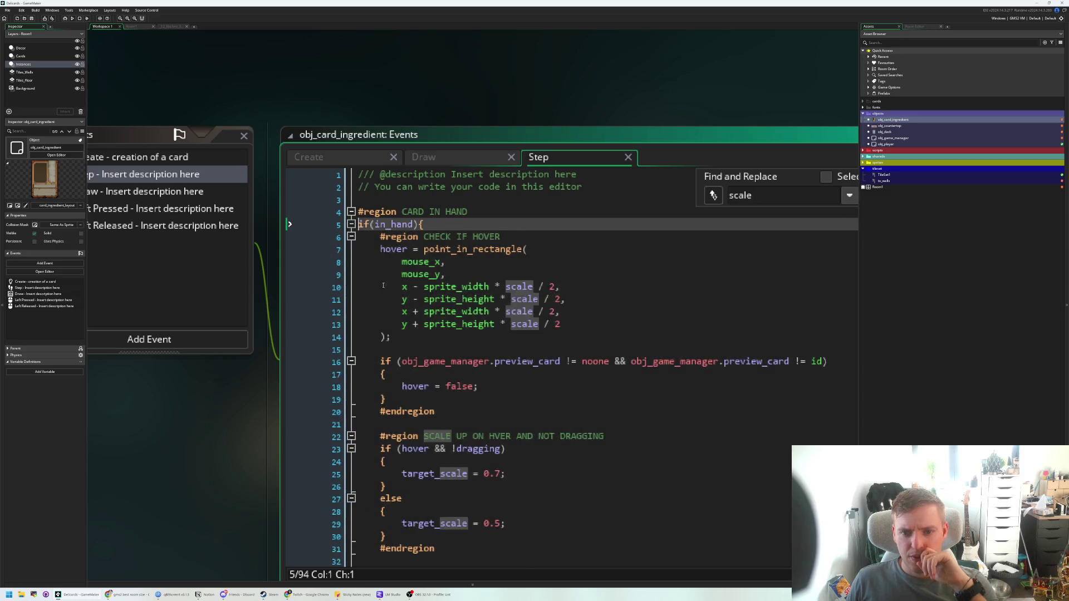
left_click(351, 225)
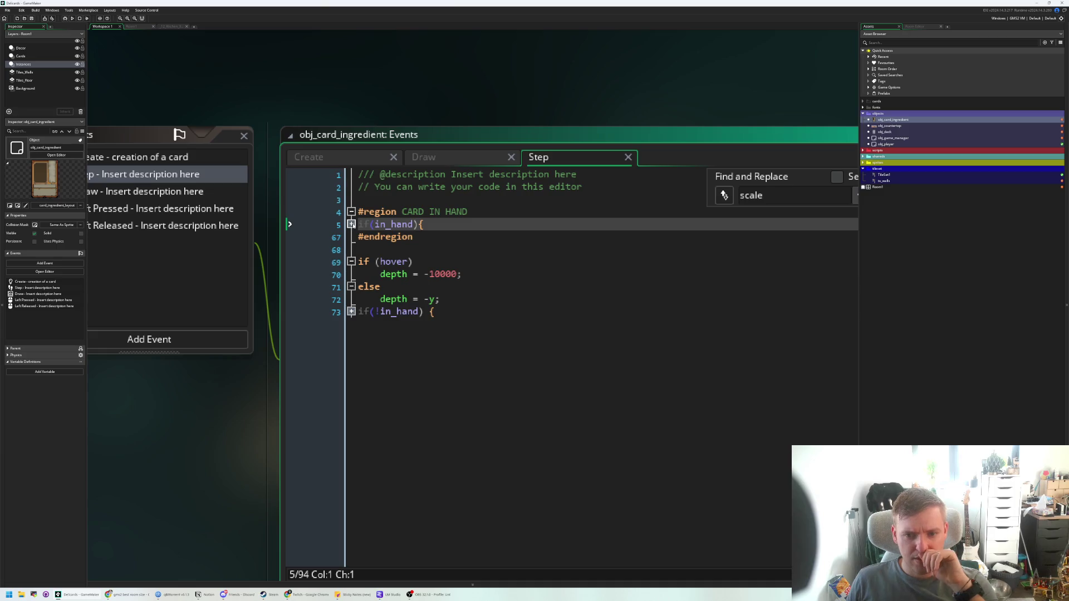
left_click(351, 225)
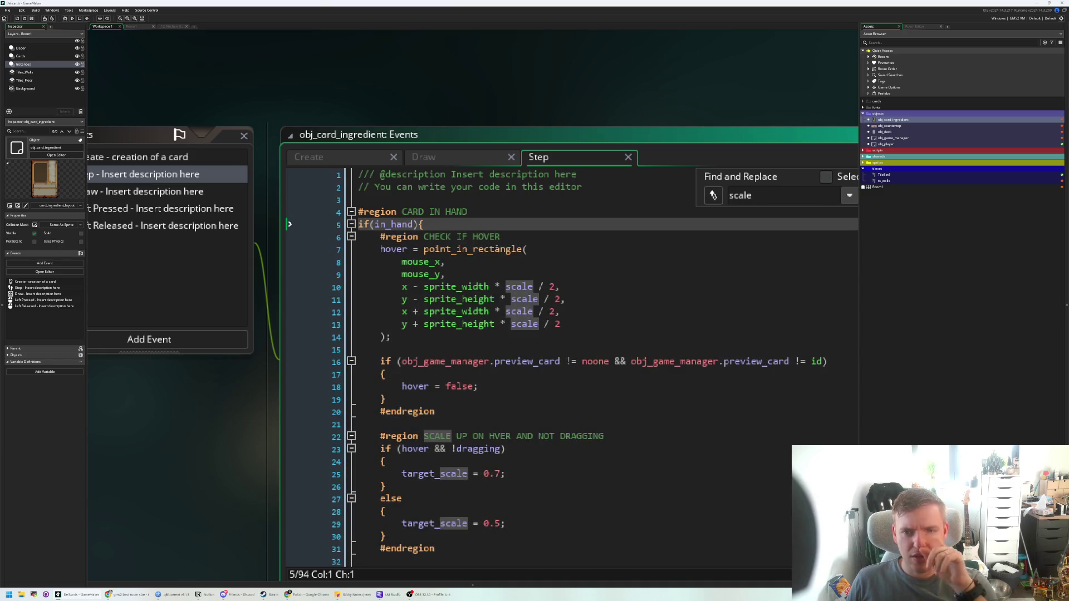
scroll(435, 333, "down", 3)
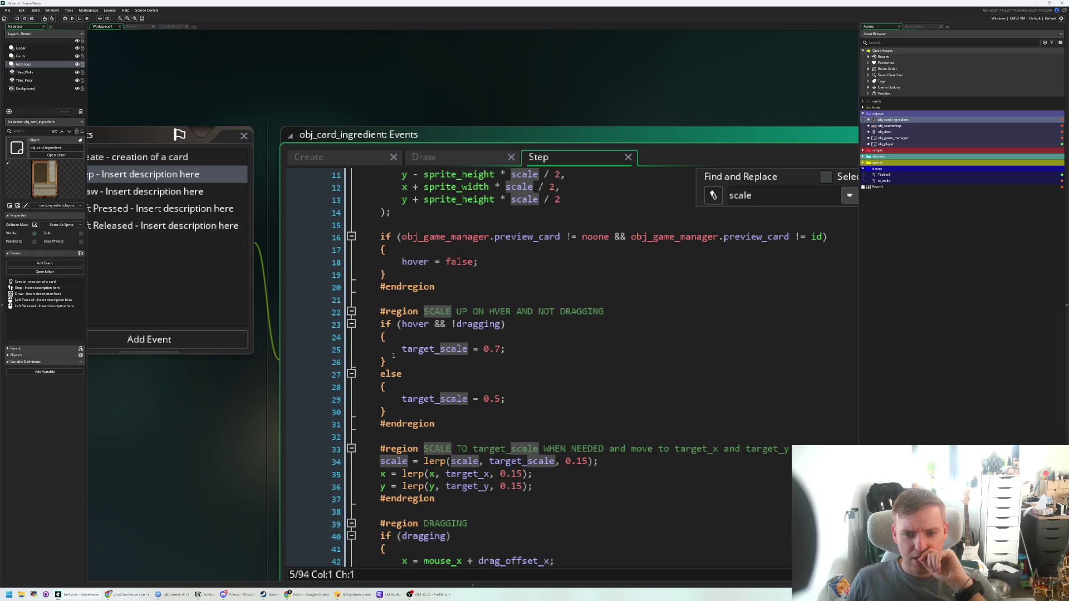
scroll(394, 350, "up", 3)
left_click(351, 224)
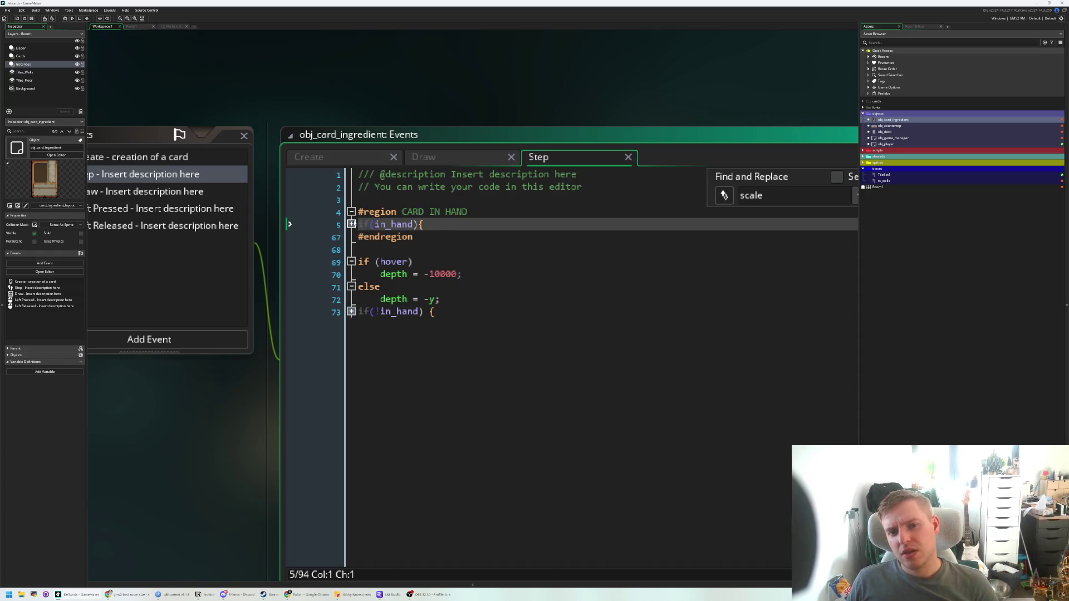
left_click(352, 224)
- Collapse the CHECK IF HOVER region
left_click(433, 224)
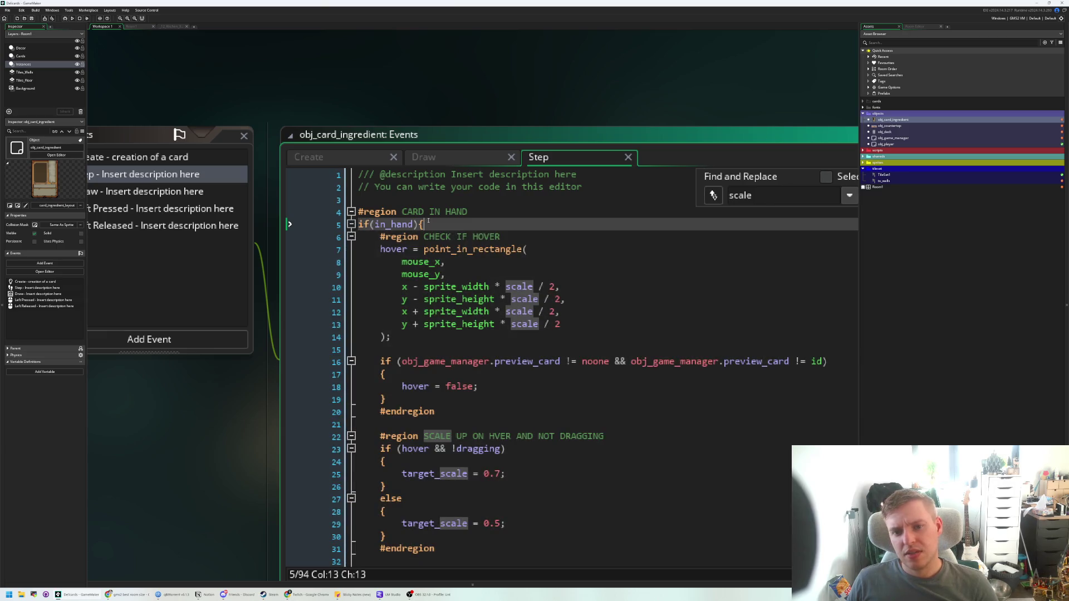
scroll(434, 282, "down", 10)
scroll(433, 283, "down", 3)
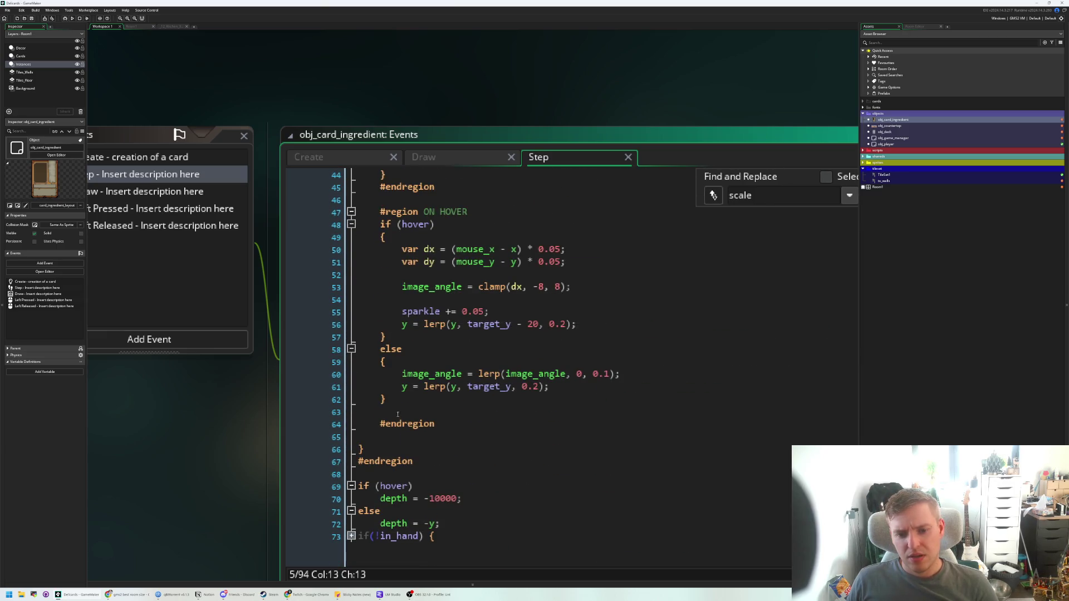
scroll(397, 414, "up", 14)
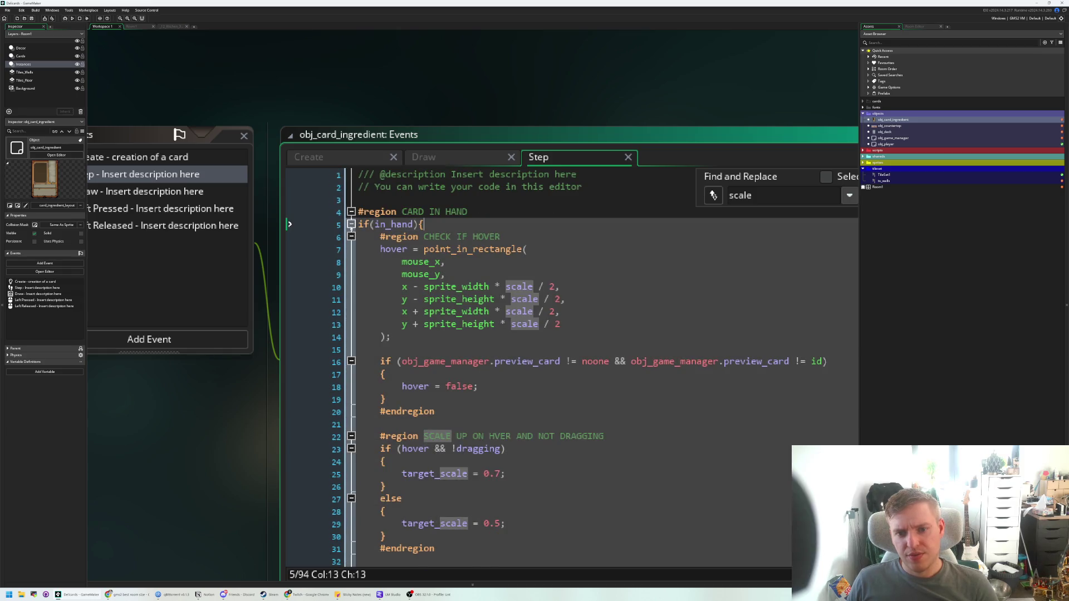
left_click(352, 237)
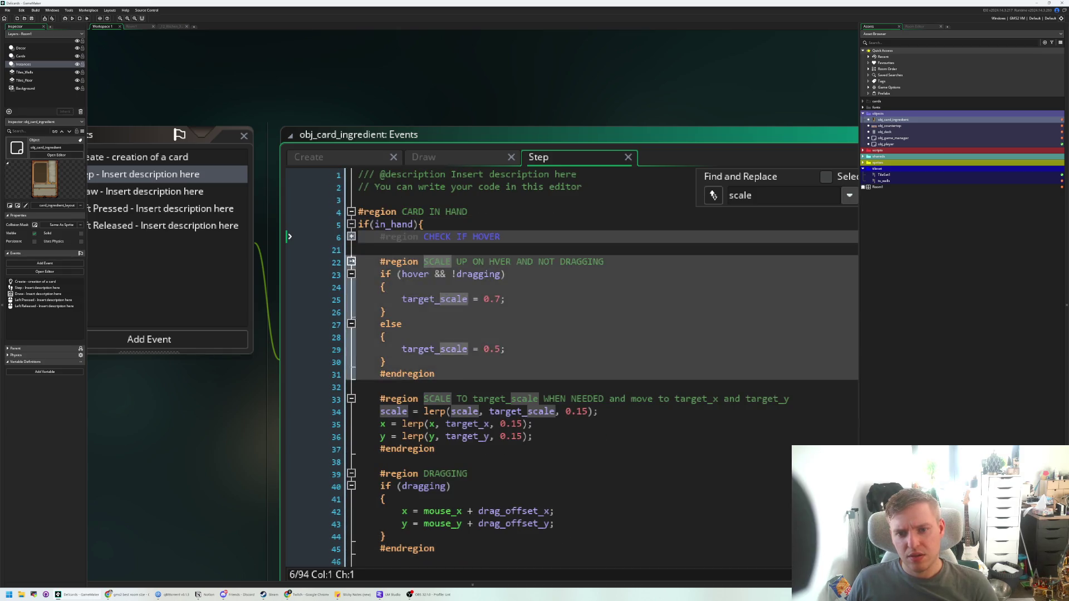
- Collapse the scale-up-on-hover, scale lerp, DRAGGING and ON HOVER regions
left_click(351, 261)
left_click(351, 286)
left_click(351, 312)
left_click(351, 336)
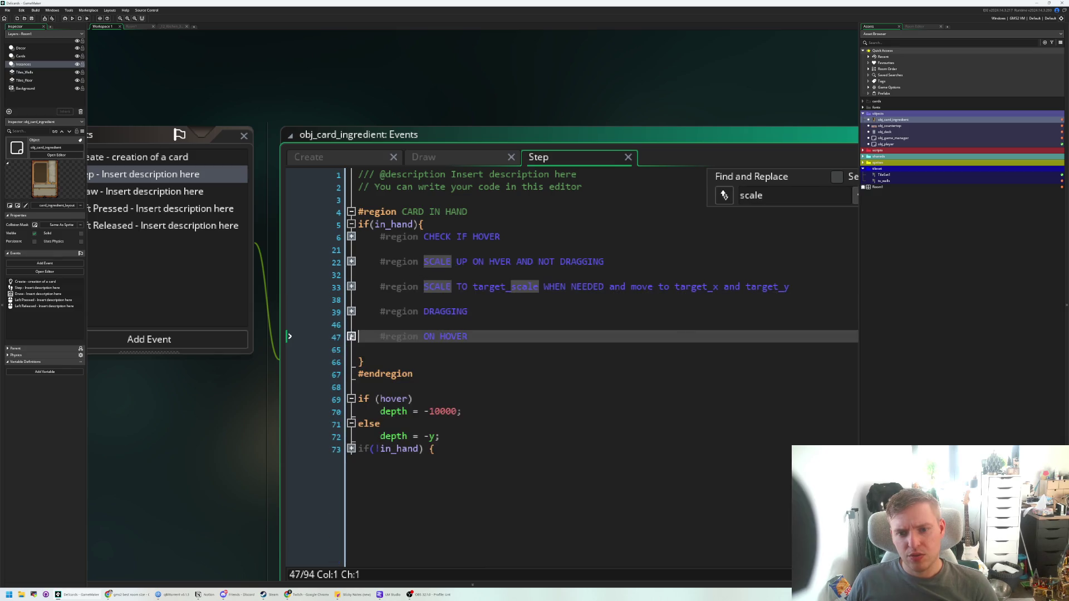
- Add an else branch after the in_hand block with a comment and target_scale = 0.5, then save
left_click(436, 356)
key("Return")
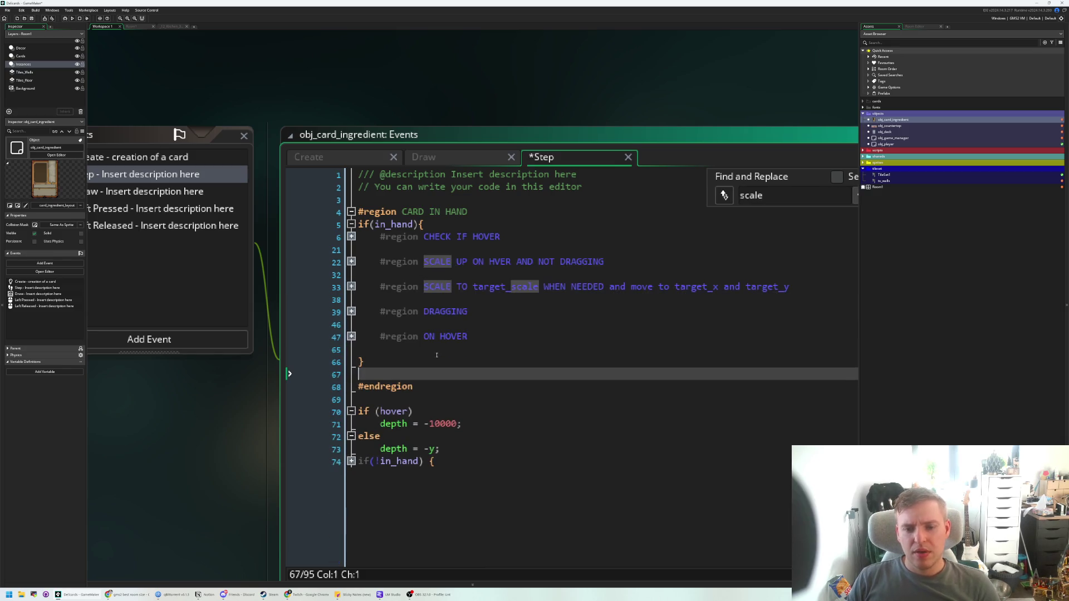
type("else {")
key("Return")
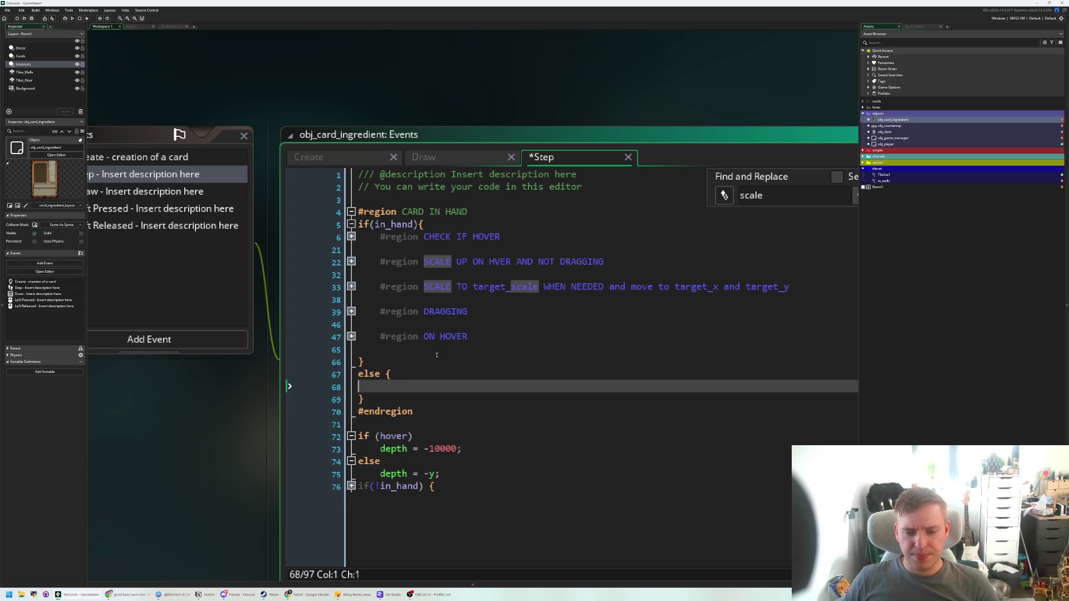
type("//not in han")
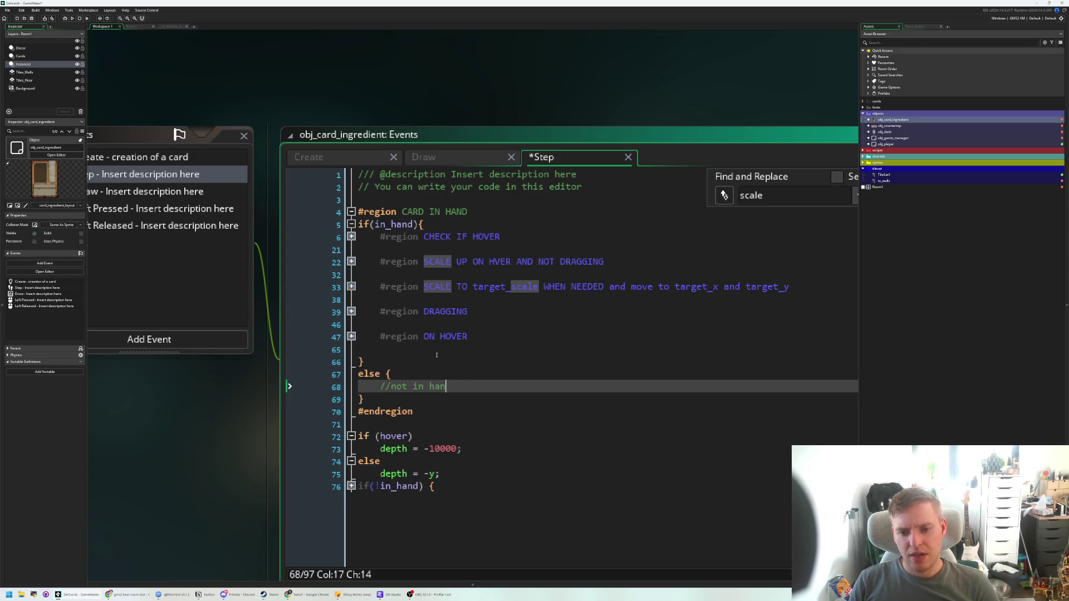
type("d, so set the targe ")
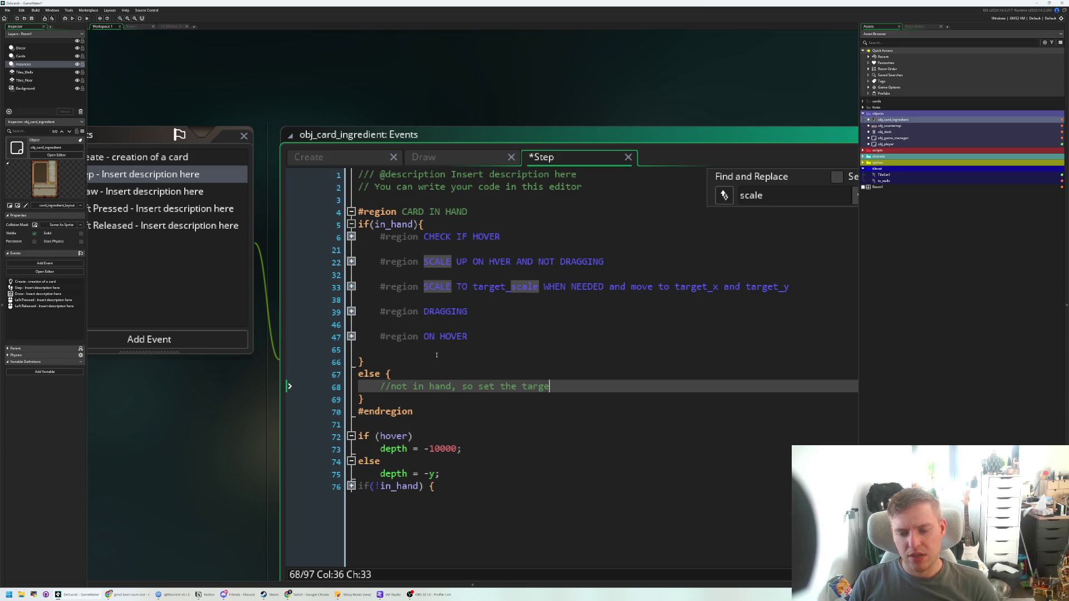
type(" scale to be 05.")
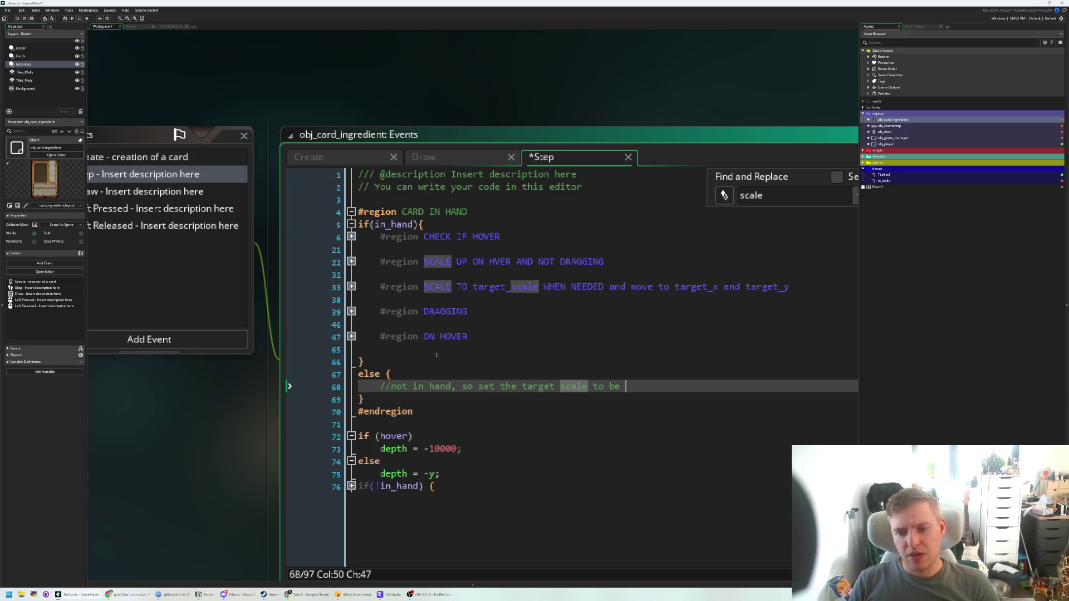
key("BackSpace")
key("BackSpace")
type(".5")
key("Return")
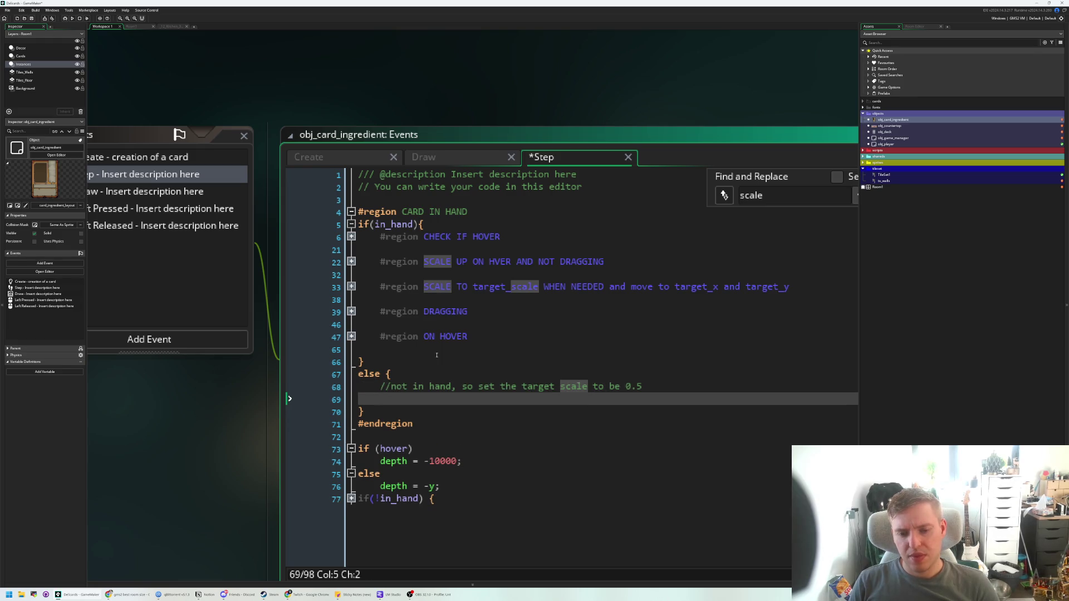
type("target_scale = 0")
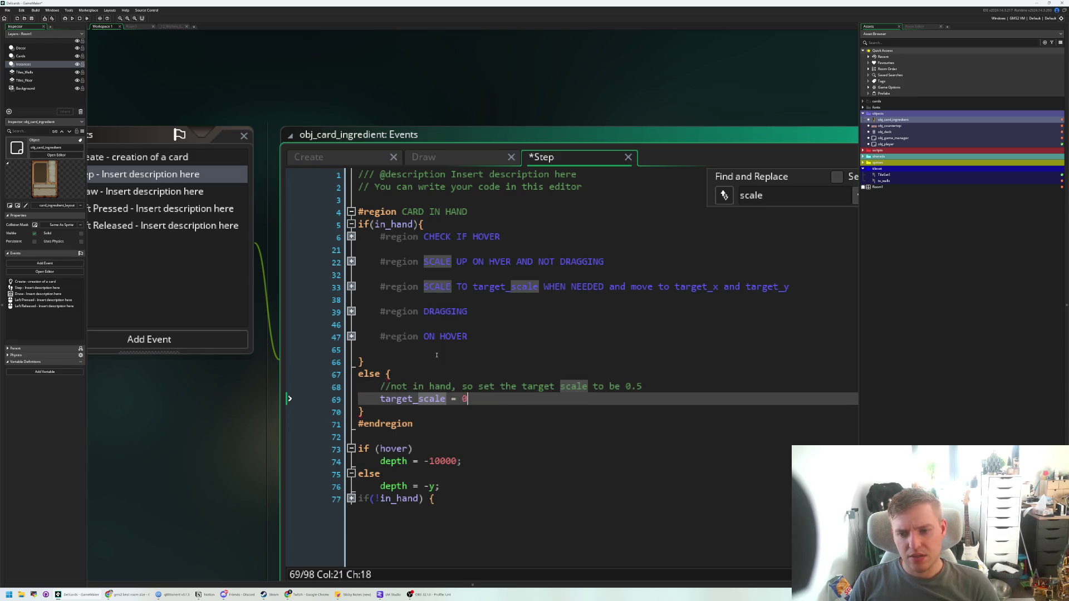
type(".5;")
key("ctrl+s")
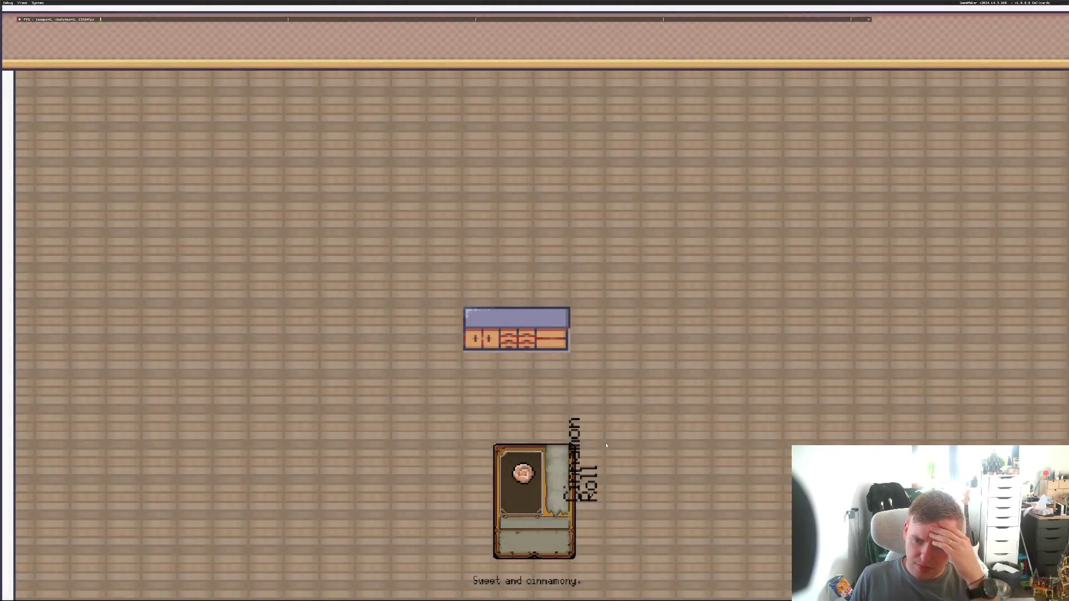
mouse_move(569, 499)
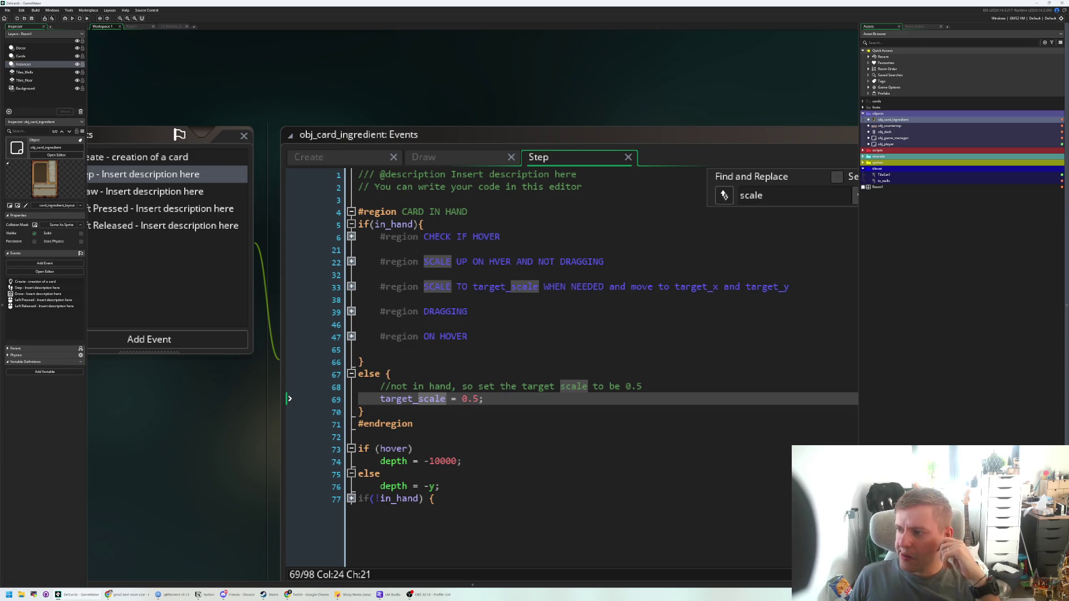
- Expand the not-in-hand block and delete the else branch setting target_scale = 0.5
left_click(511, 403)
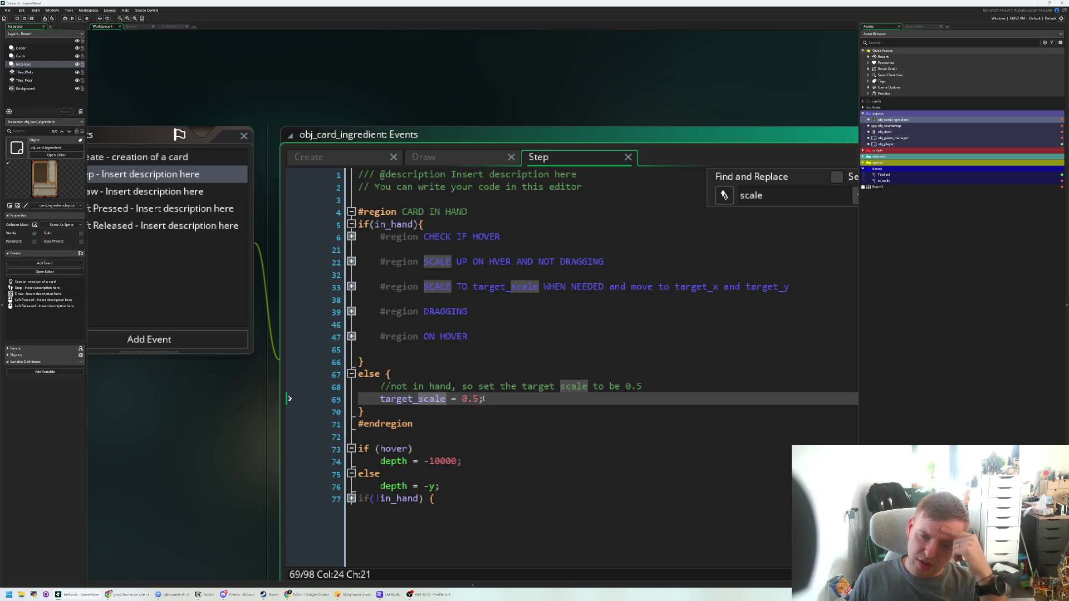
left_click(398, 234)
key("Up")
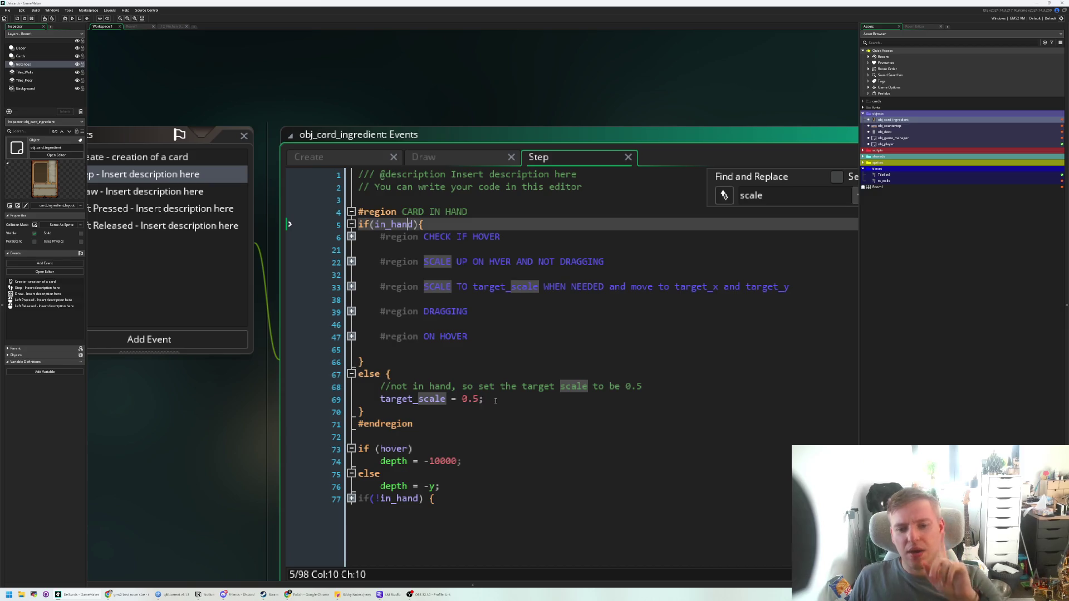
left_click(352, 498)
scroll(351, 498, "down", 3)
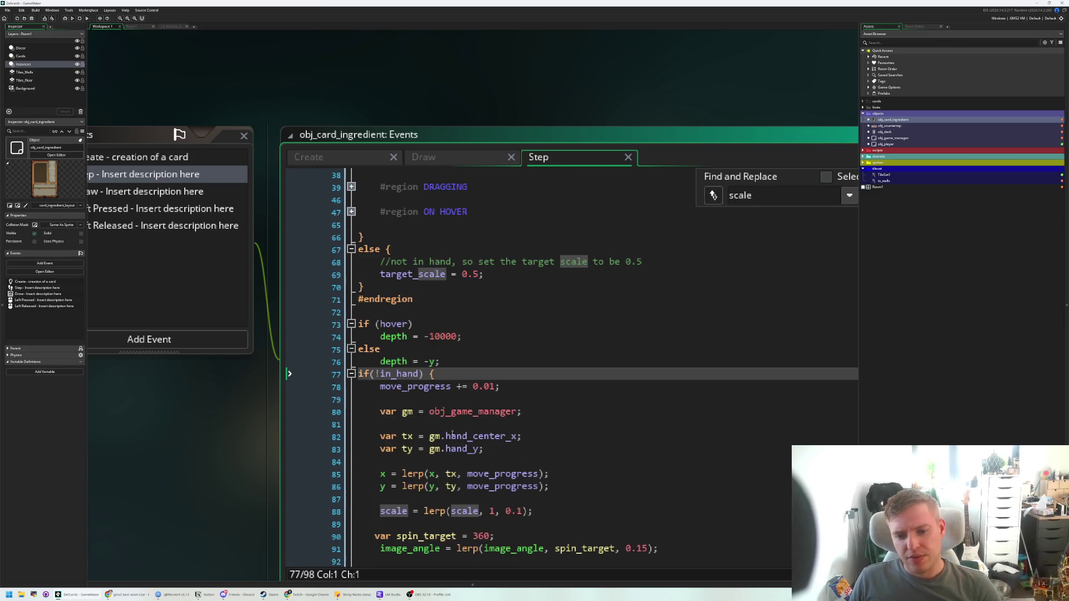
left_click_drag(484, 274, 358, 248)
left_click(398, 284, "shift")
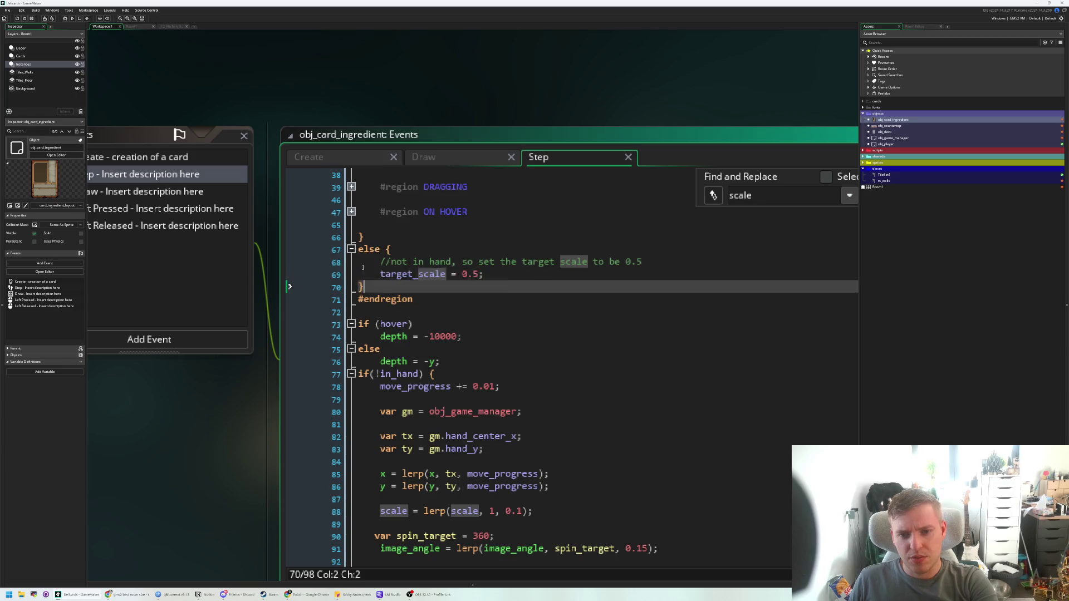
key("BackSpace")
key("BackSpace")
left_click(424, 324)
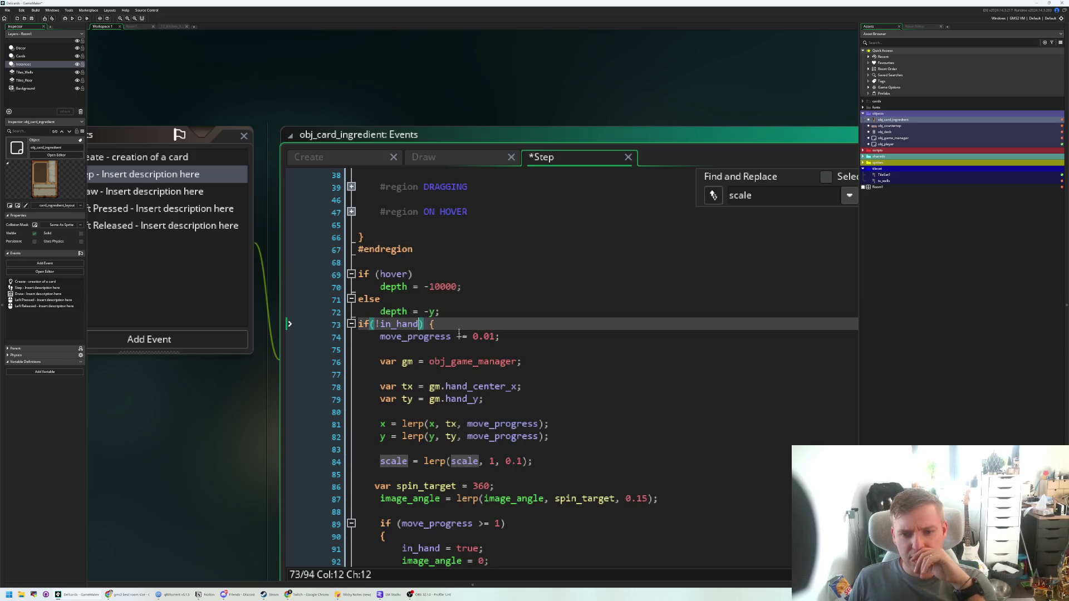
left_click(467, 336)
scroll(471, 339, "down", 1)
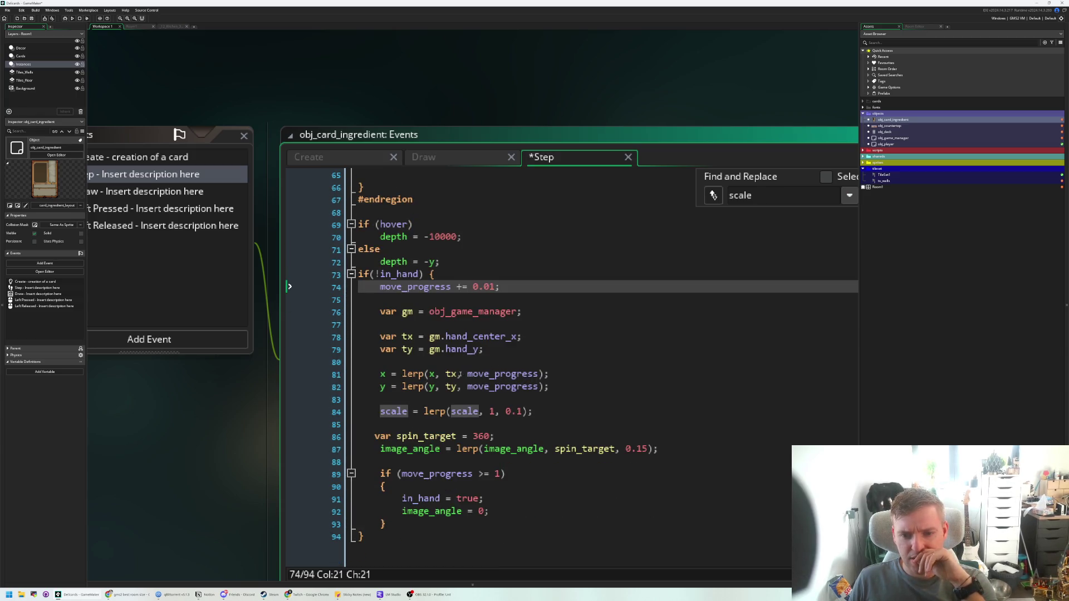
- Change the scale lerp target from 1 to 0.7 and save
left_click(496, 411)
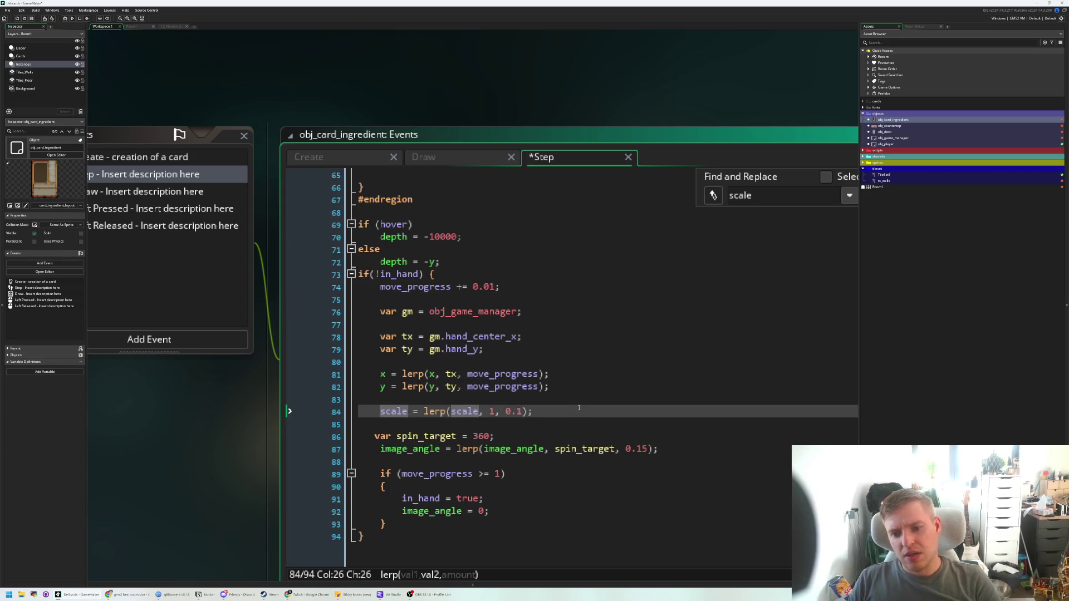
key("BackSpace")
type("0.5")
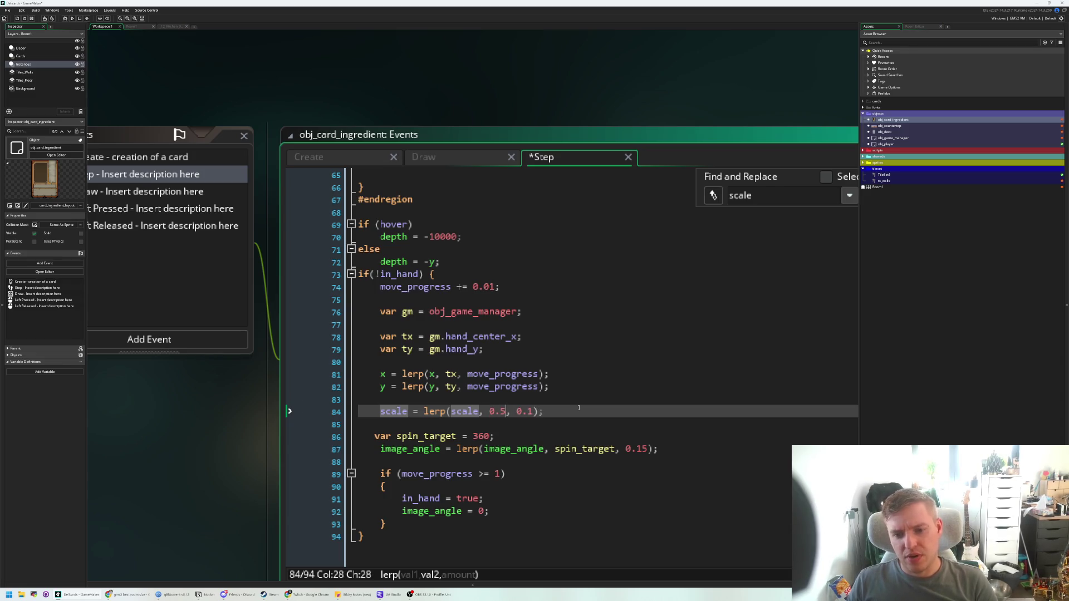
key("ctrl+s")
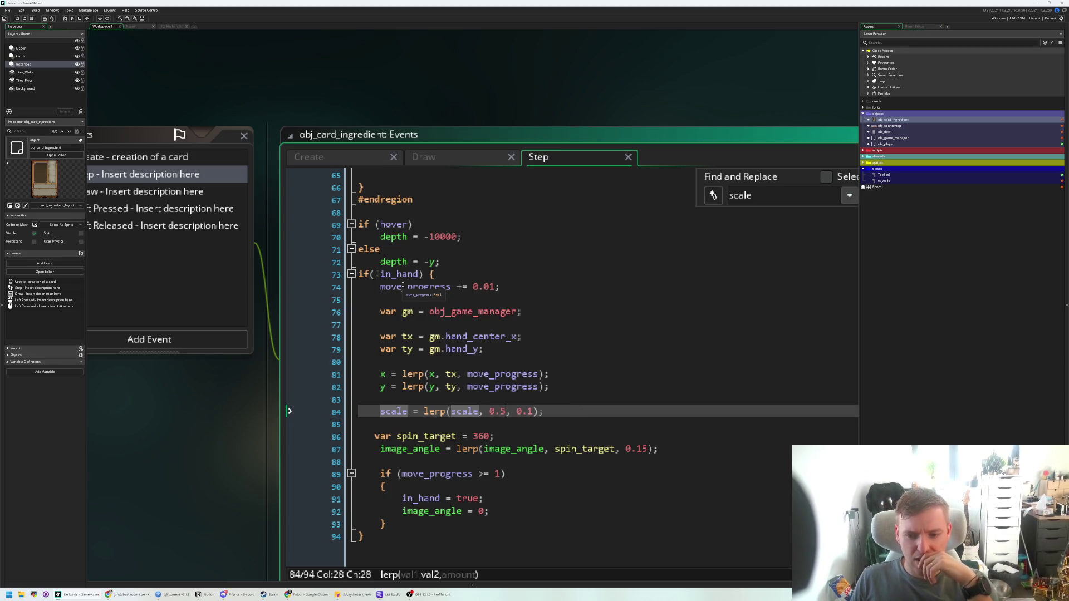
key("BackSpace")
type("7")
key("ctrl+s")
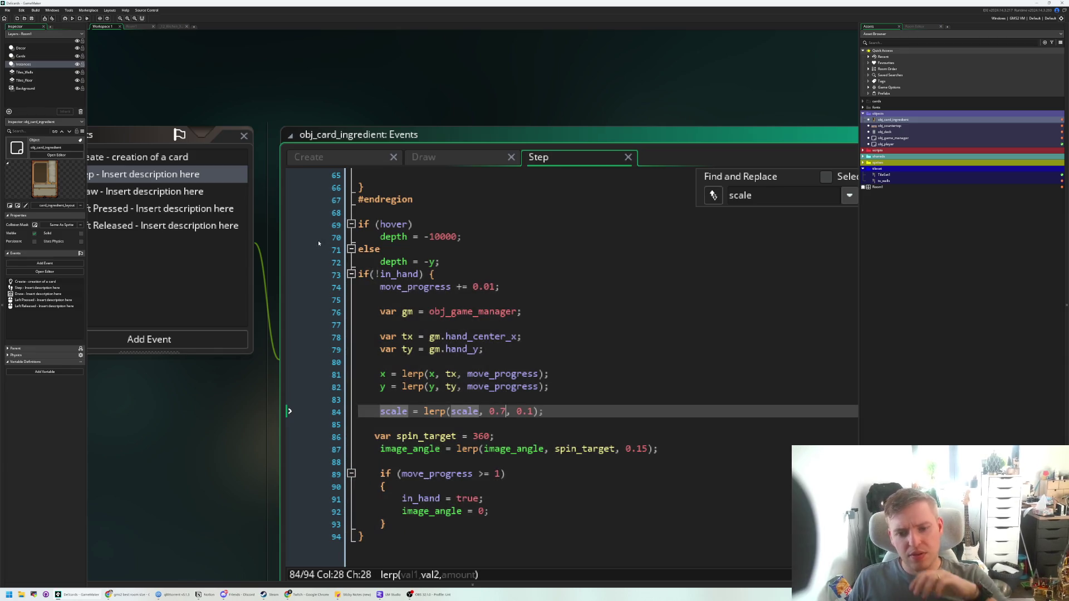
- Fix the var spin_target line's indentation and save the Step event
key("Down")
key("Down")
key("Down")
key("Up")
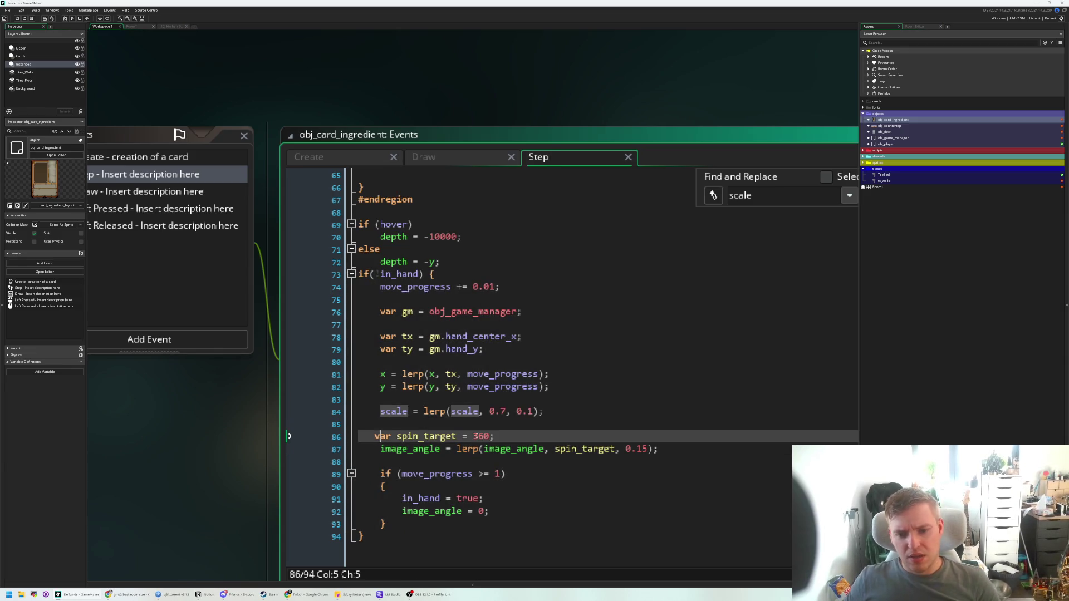
key("Down")
key("Down")
key("Down")
key("Up")
key("Up")
key("Up")
key("Right")
key("Right")
key("Right")
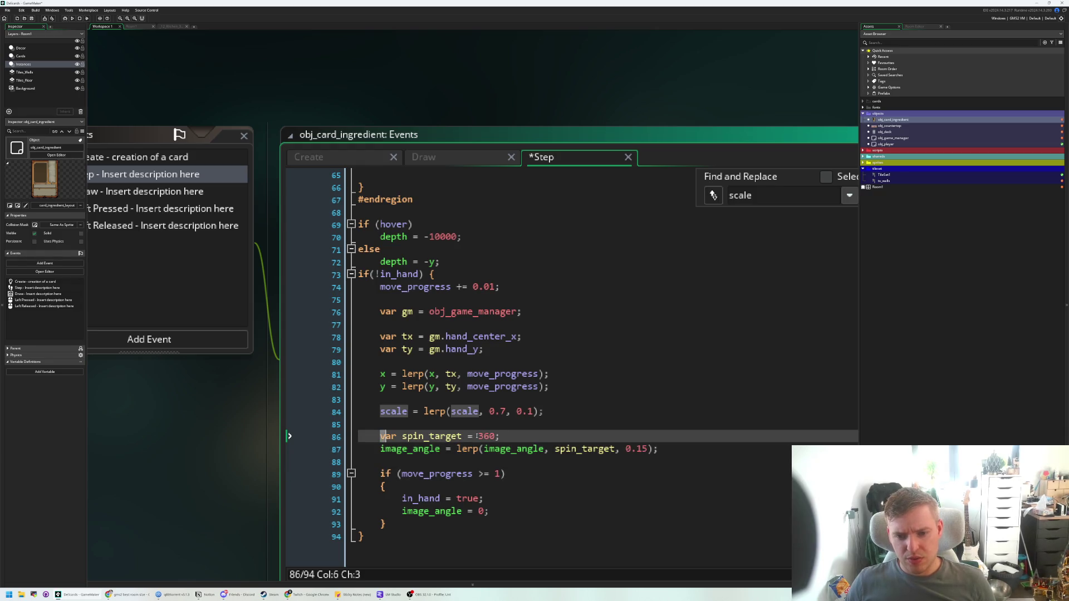
key("Down")
key("Down")
key("Down")
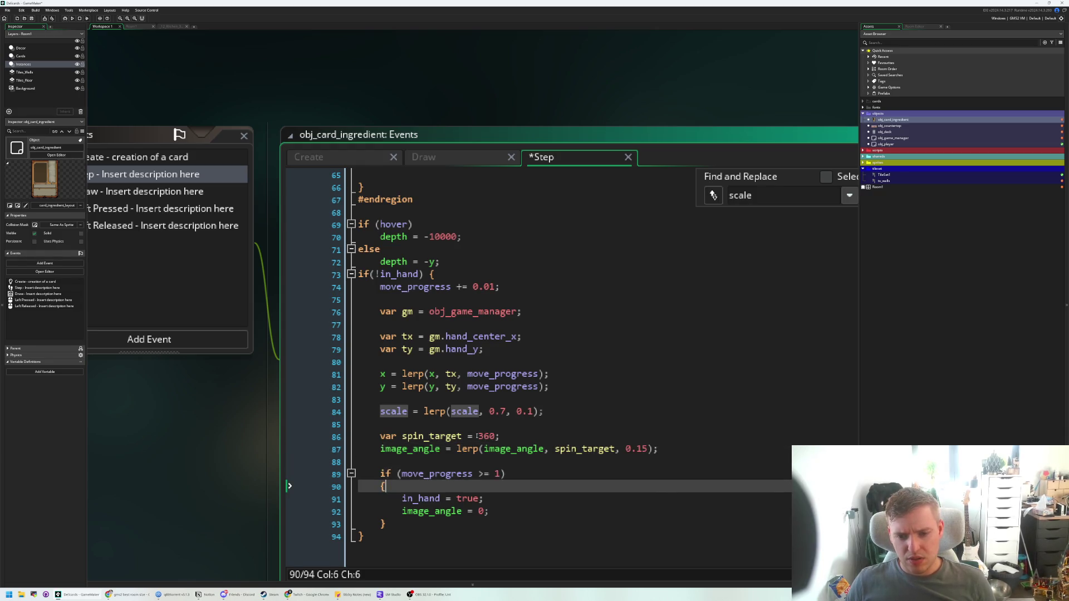
key("Up")
key("Up")
key("Down")
key("Down")
key("Down")
key("Down")
key("Down")
key("ctrl+s")
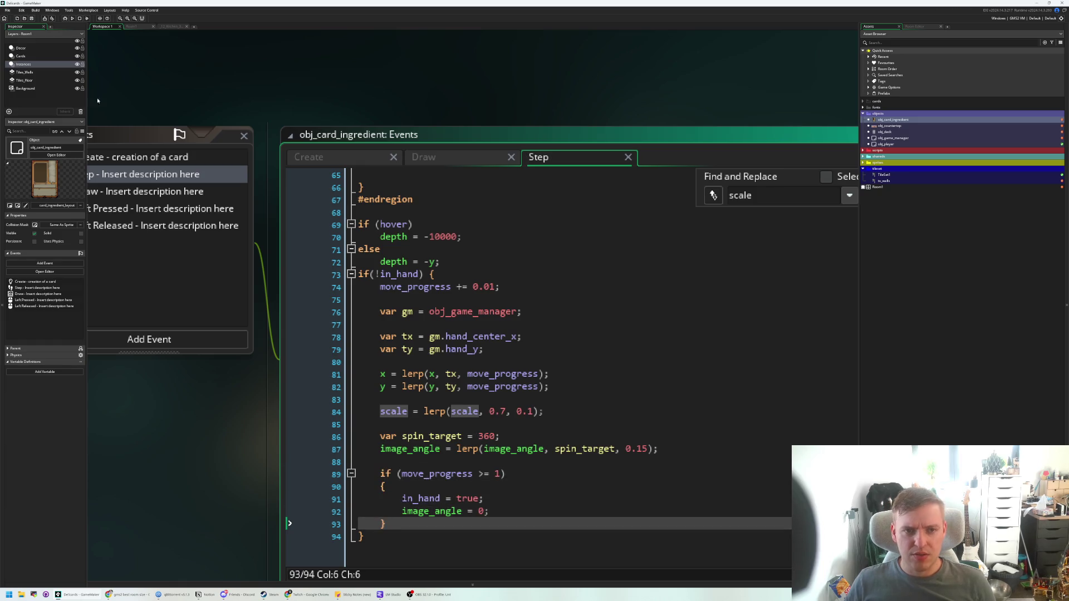
- Run the game, open and close the Cinnamon Roll card's inspect view, then exit the game
left_click(72, 18)
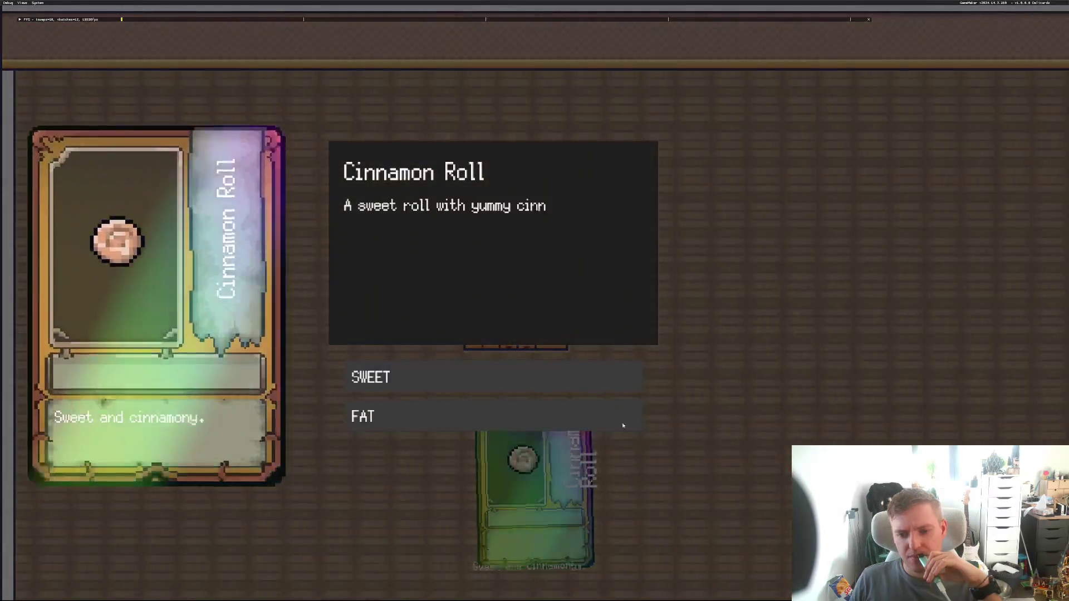
left_click(623, 426)
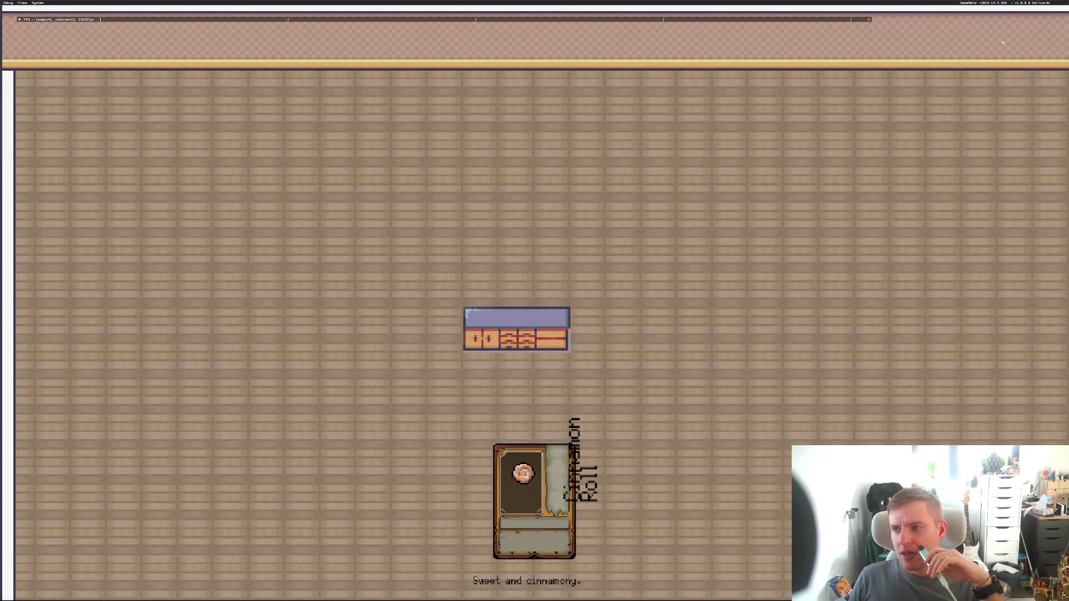
left_click(413, 180)
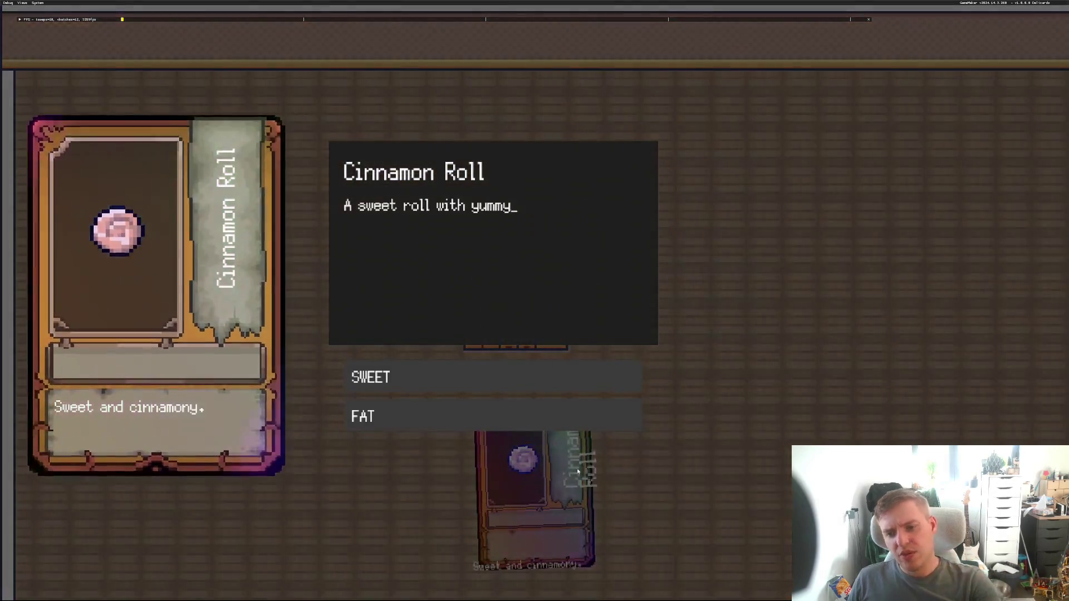
left_click(475, 281)
key("Escape")
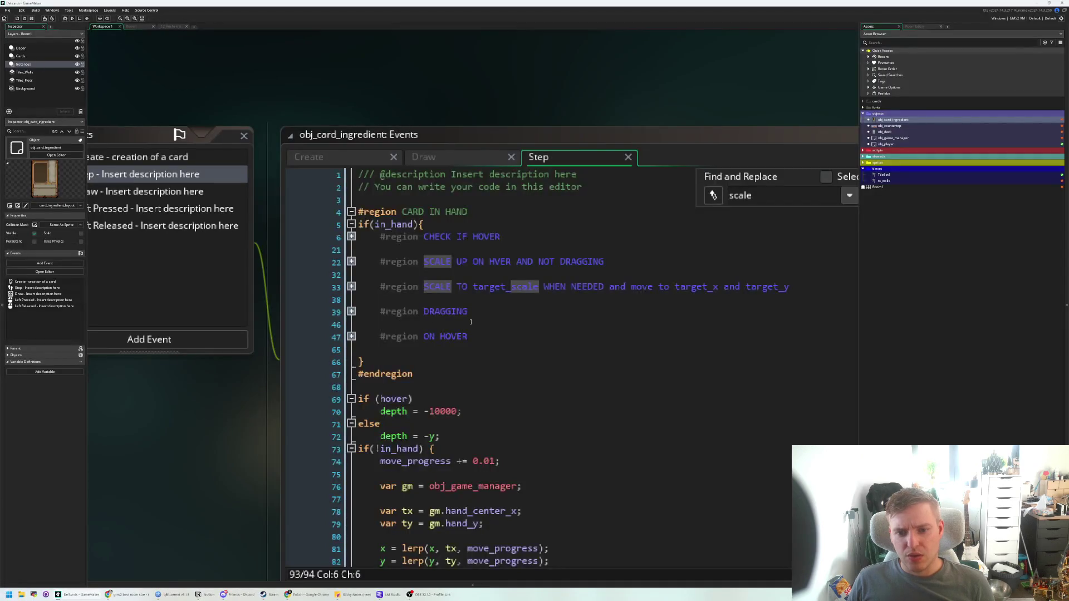
scroll(439, 375, "down", 5)
- Bring up the card's Draw event code and scroll through it
left_click(423, 157)
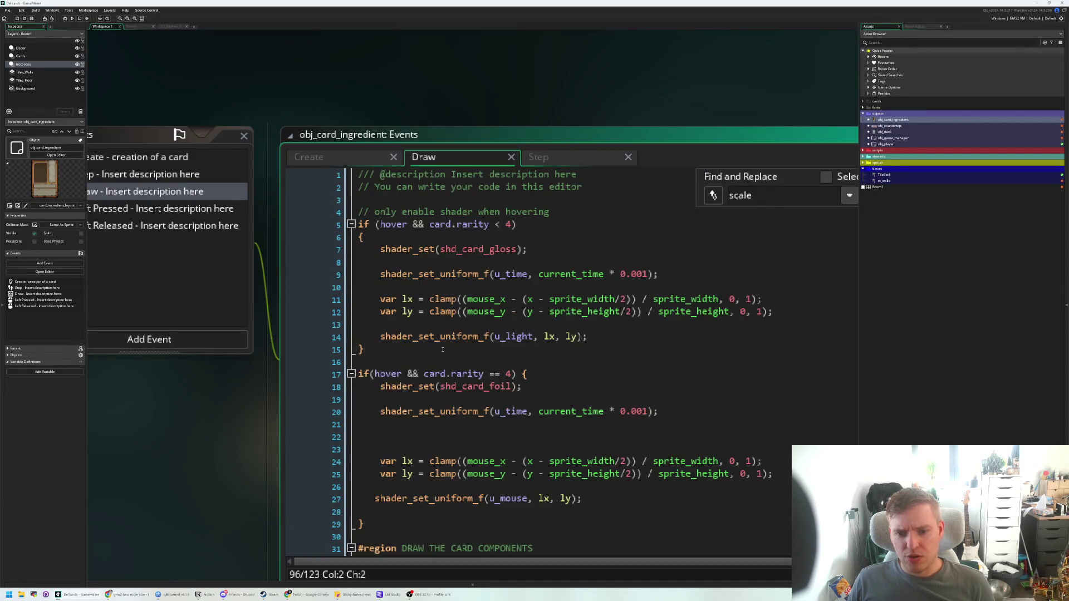
scroll(439, 374, "down", 10)
scroll(437, 362, "down", 8)
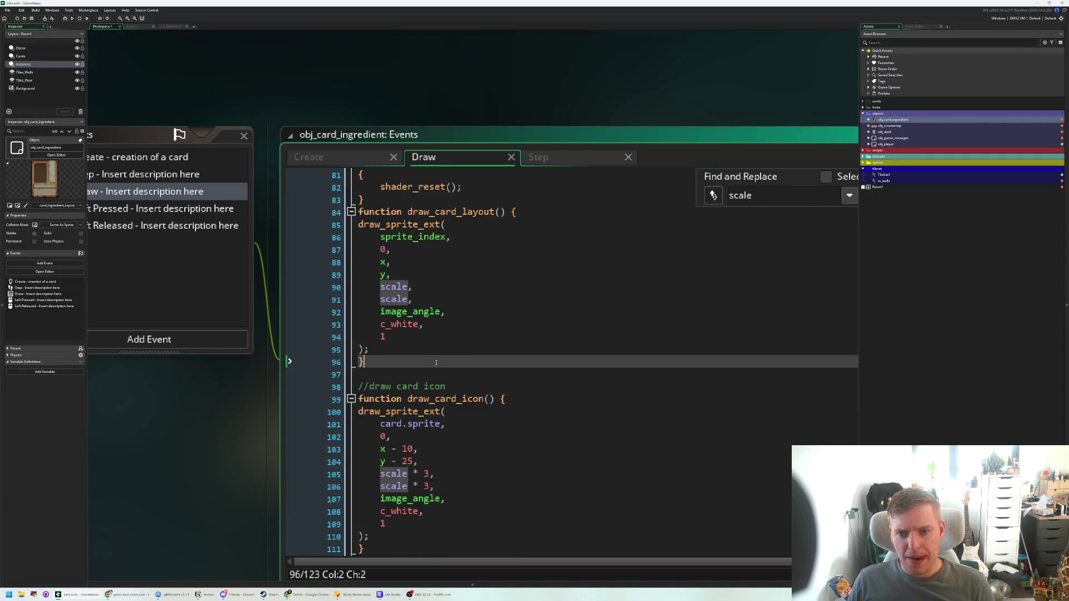
scroll(436, 362, "down", 4)
scroll(464, 332, "down", 1)
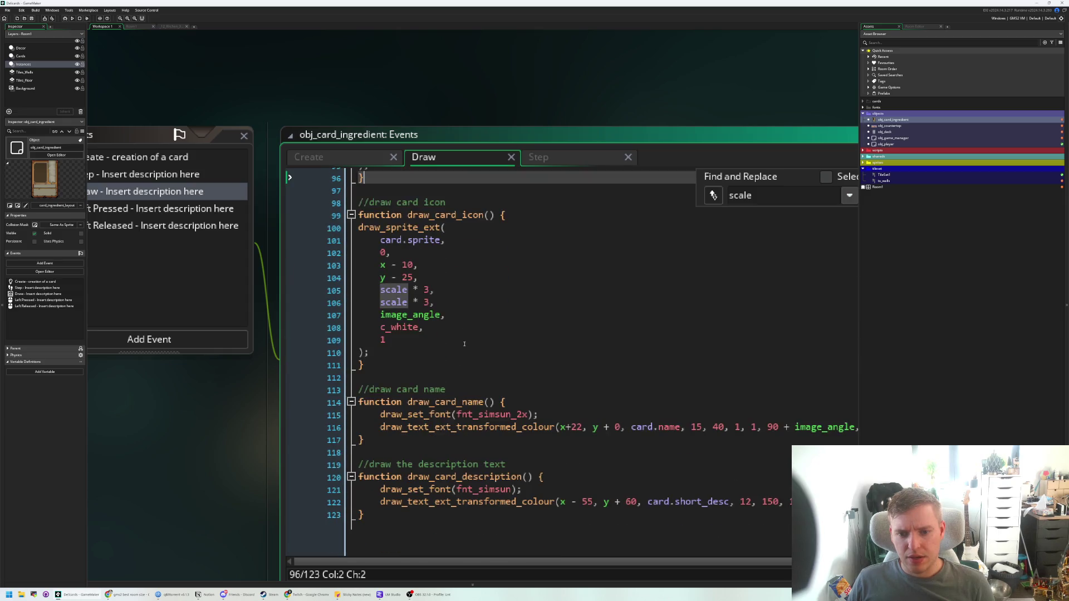
scroll(465, 333, "up", 14)
scroll(466, 334, "up", 1)
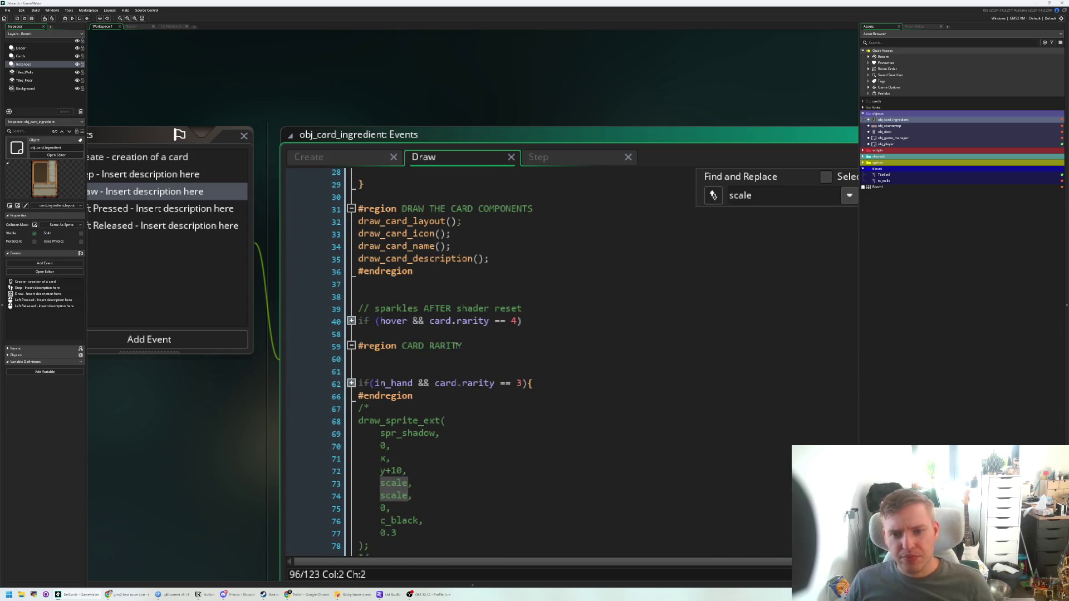
- Search for draw_card_name and jump to its function definition
left_click(468, 346)
key("ctrl+f")
type("dr")
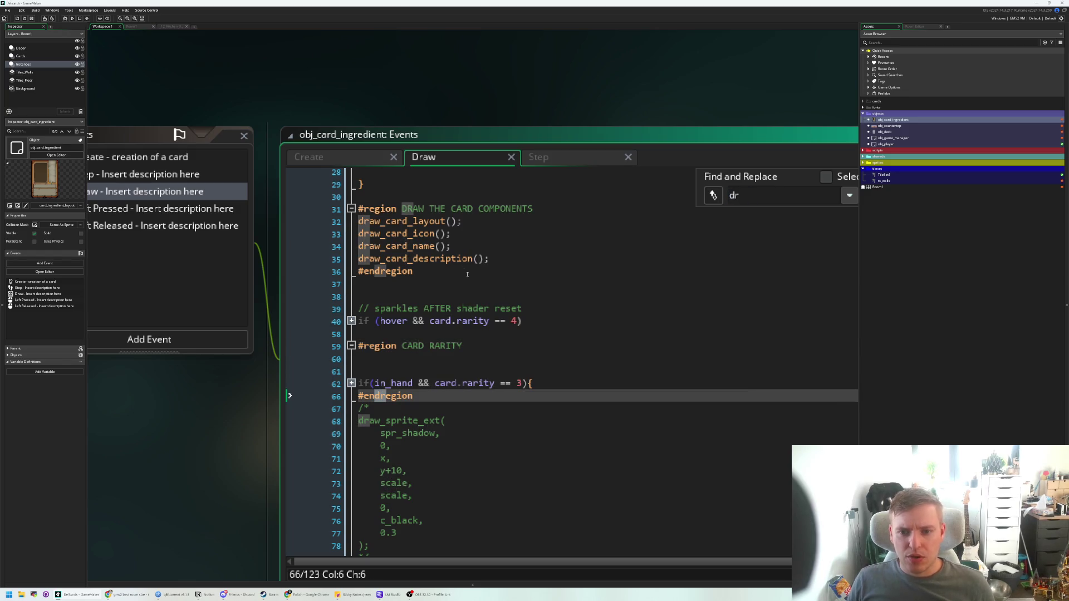
left_click(411, 245)
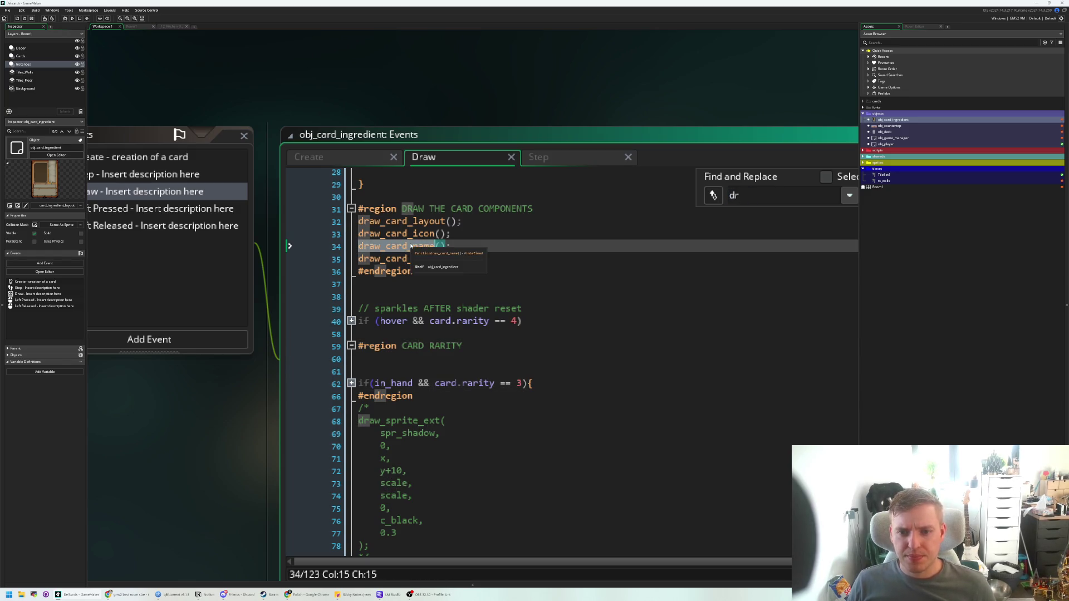
key("ctrl+f")
key("Return")
key("Return")
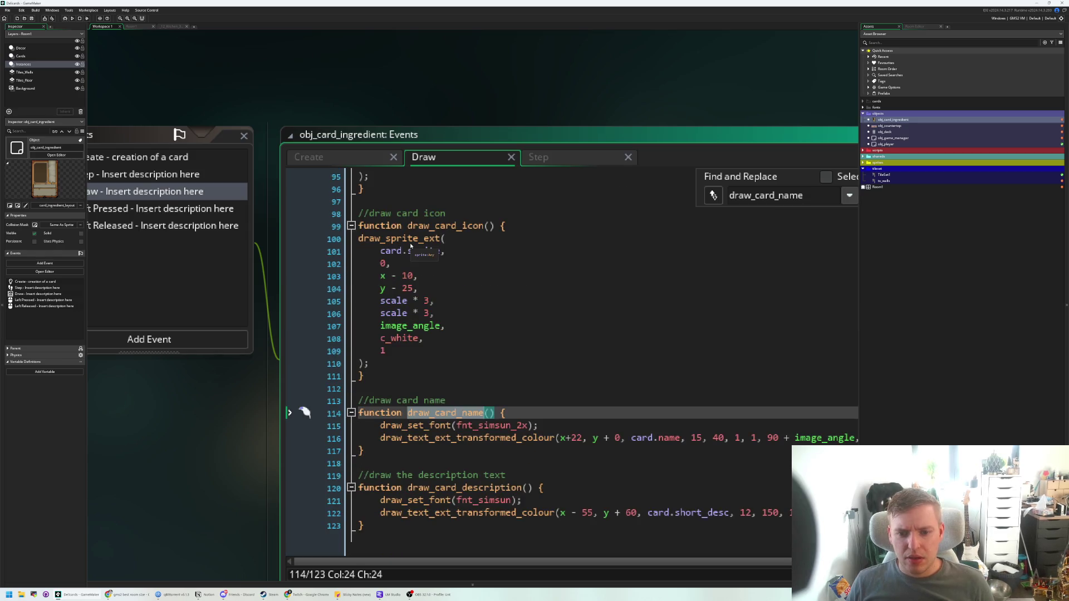
scroll(570, 484, "down", 1)
scroll(585, 445, "up", 1)
- Change the card name's x offset from 22 to 18 and its font to fnt_simsun, then save
left_click(571, 437)
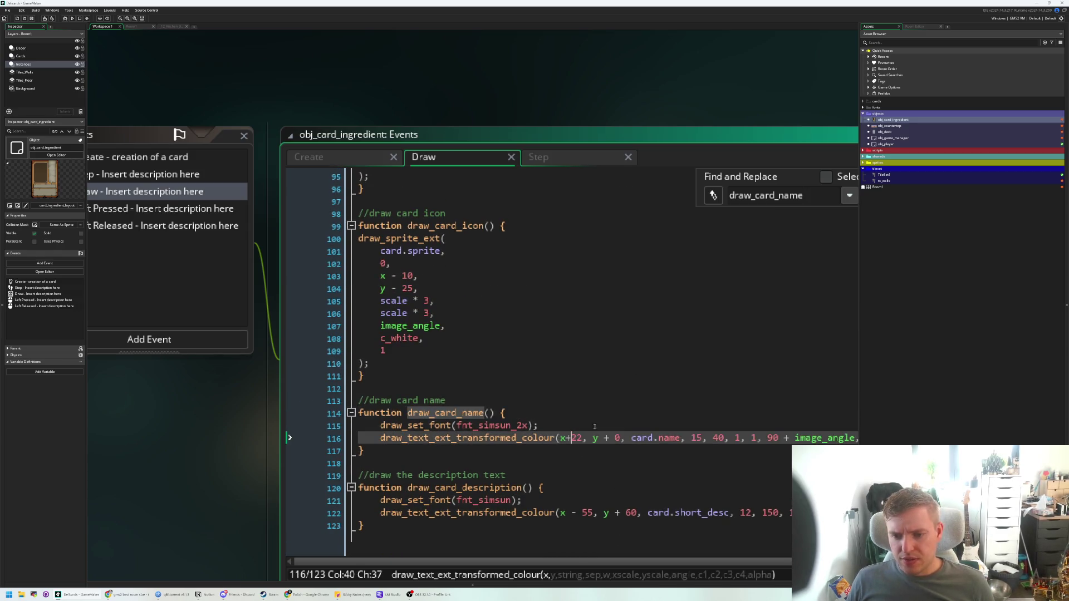
key("BackSpace")
key("BackSpace")
type("18")
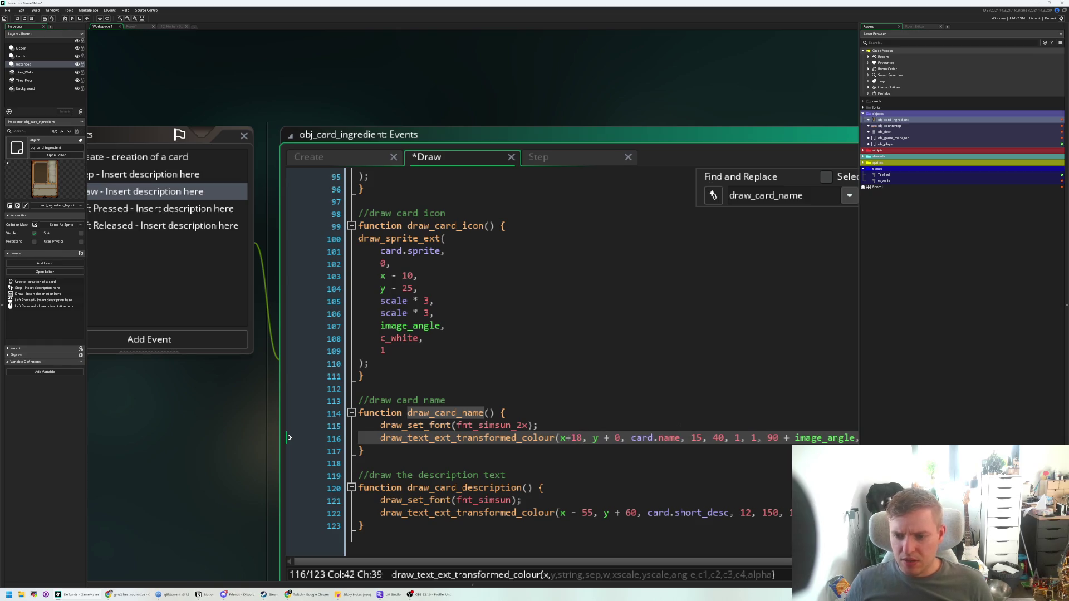
left_click(531, 425)
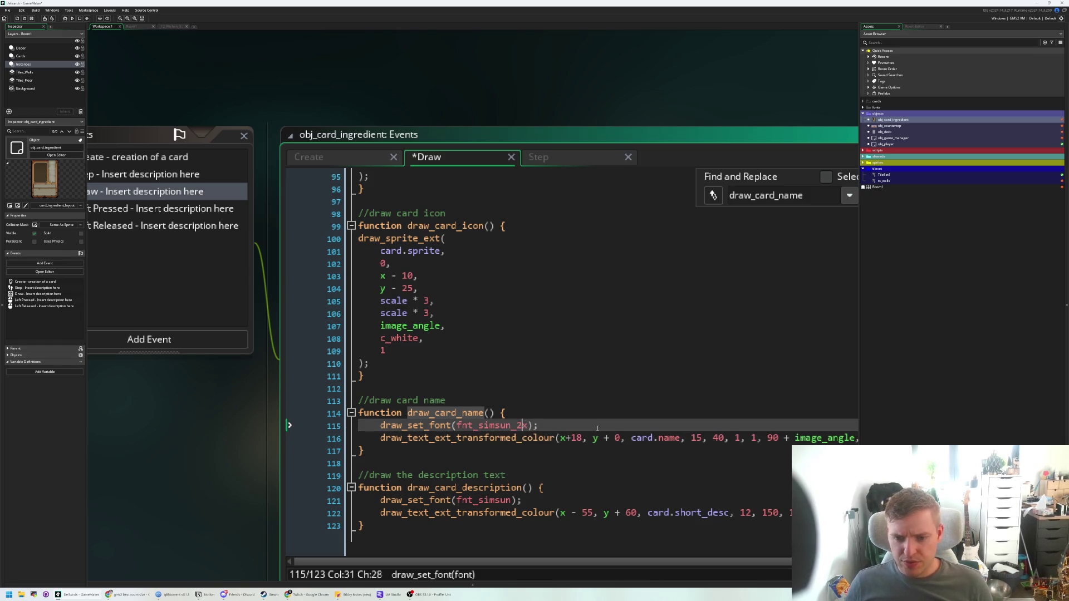
key("BackSpace")
key("BackSpace")
key("BackSpace")
key("ctrl+s")
left_click(578, 351)
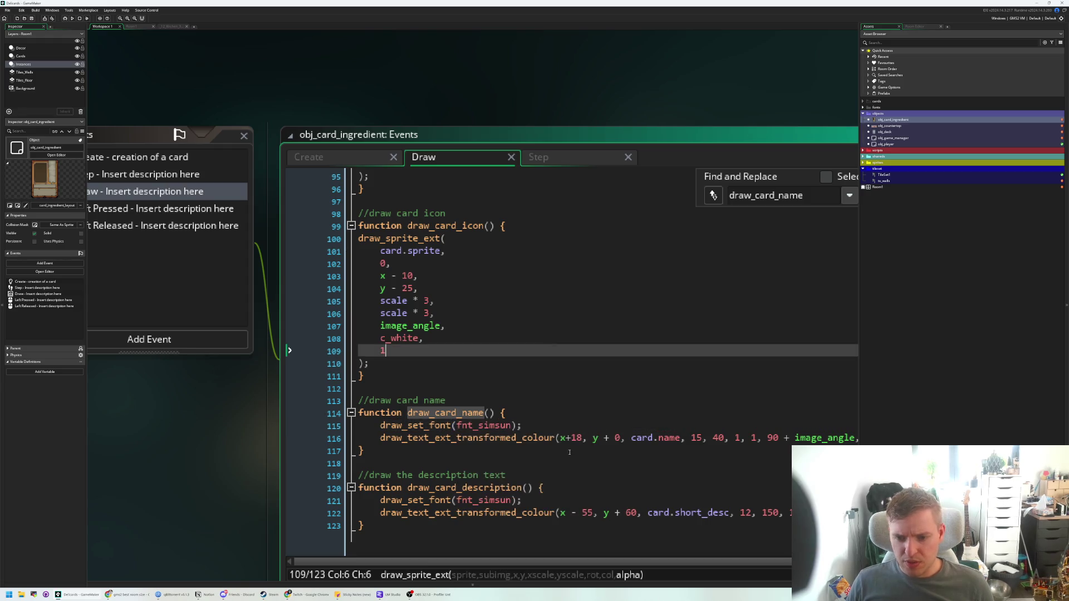
left_click(576, 451)
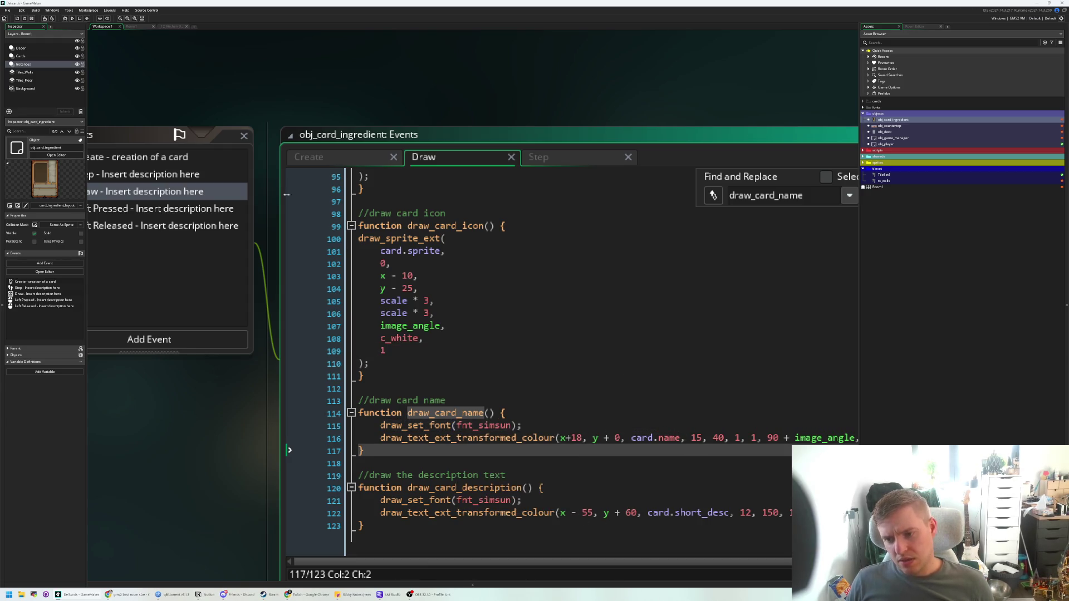
left_click(73, 19)
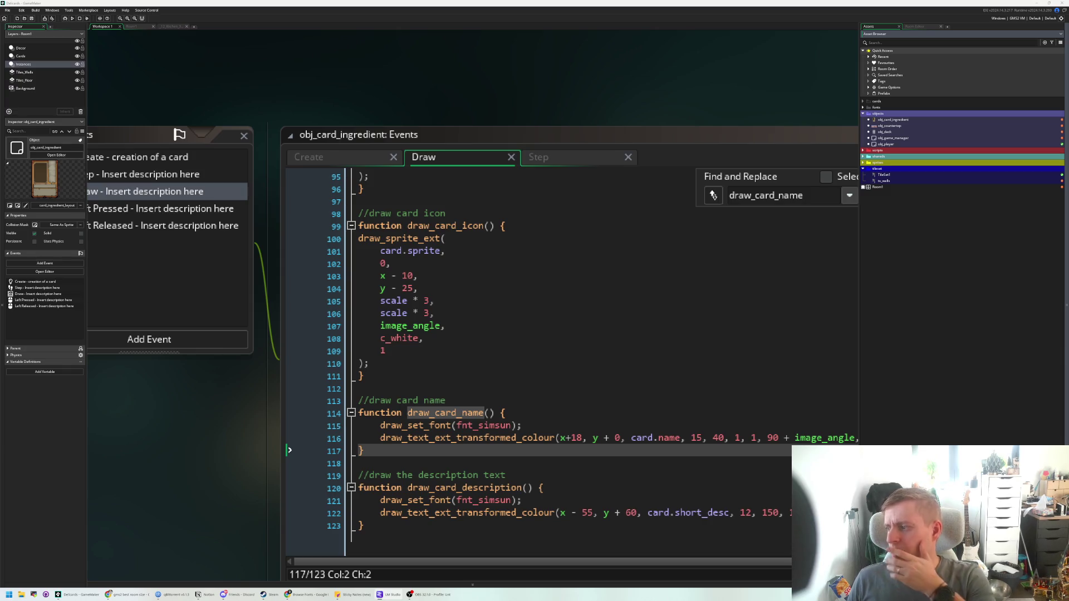
- Show the Windows Graphics page in Game Options, then open the fnt_simsun font
left_click(446, 251)
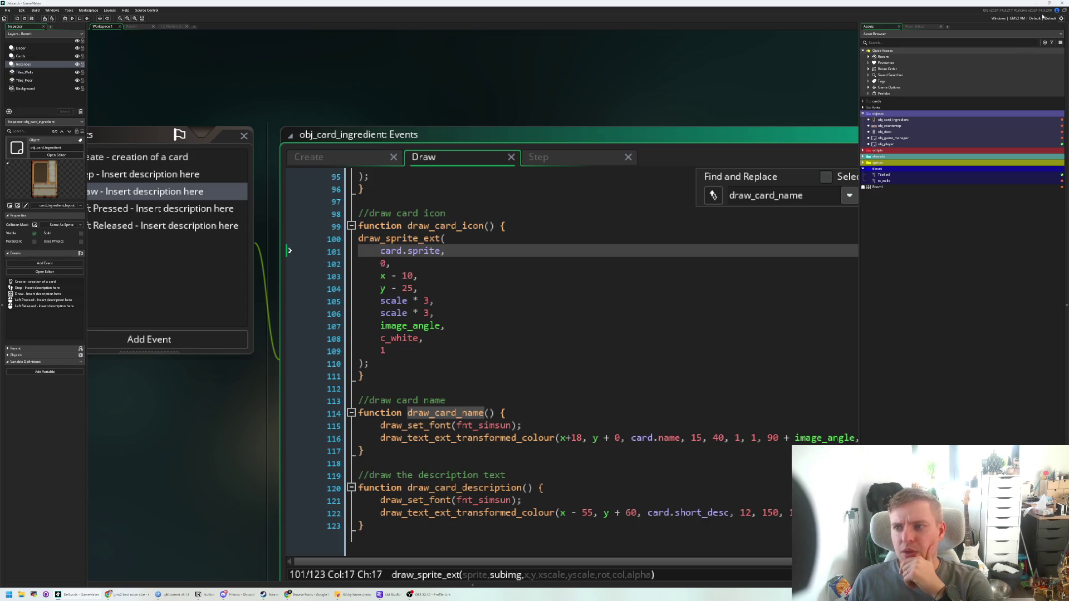
left_click(100, 19)
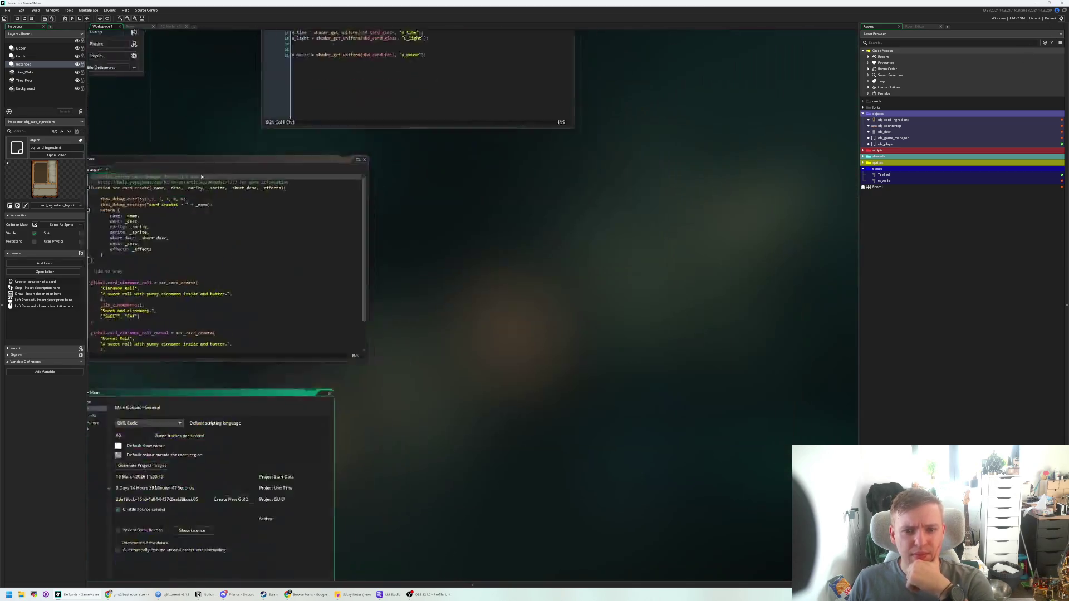
scroll(197, 357, "up", 3)
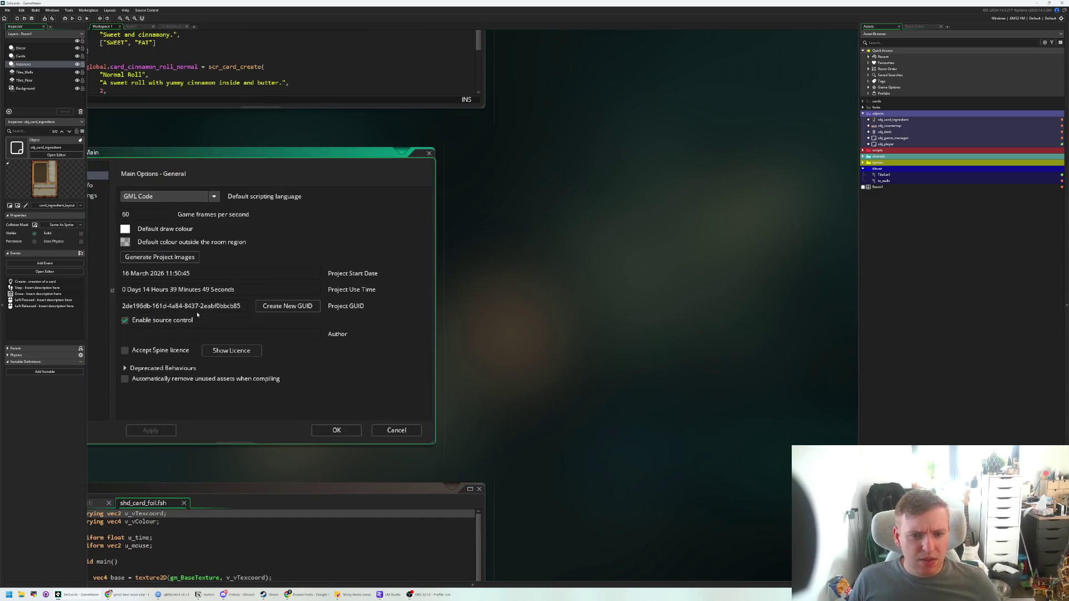
left_click(213, 246)
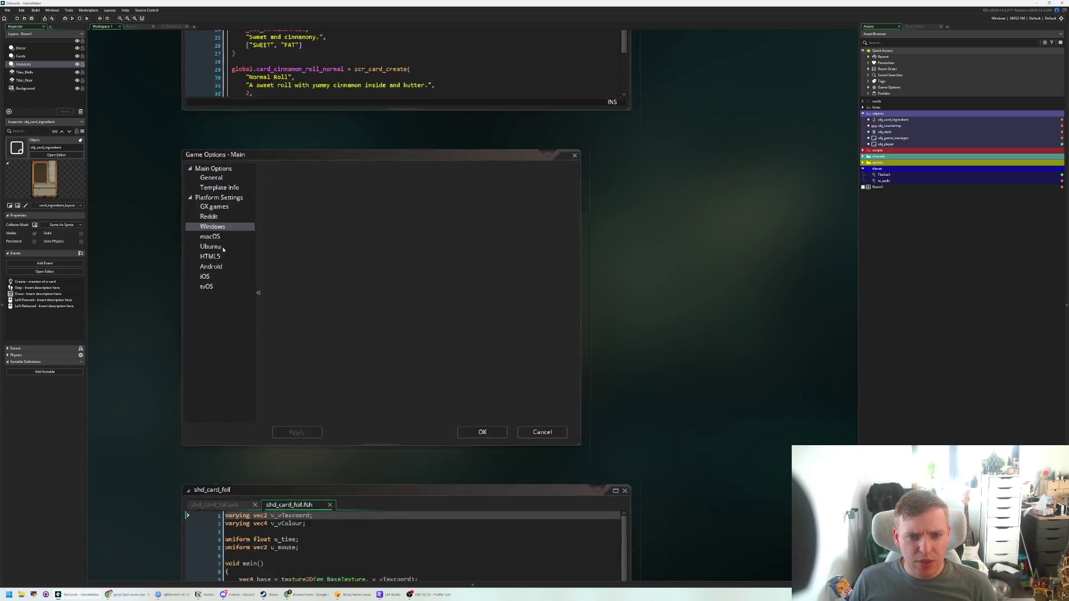
scroll(213, 246, "down", 3)
scroll(172, 288, "up", 4)
scroll(296, 296, "left", 3)
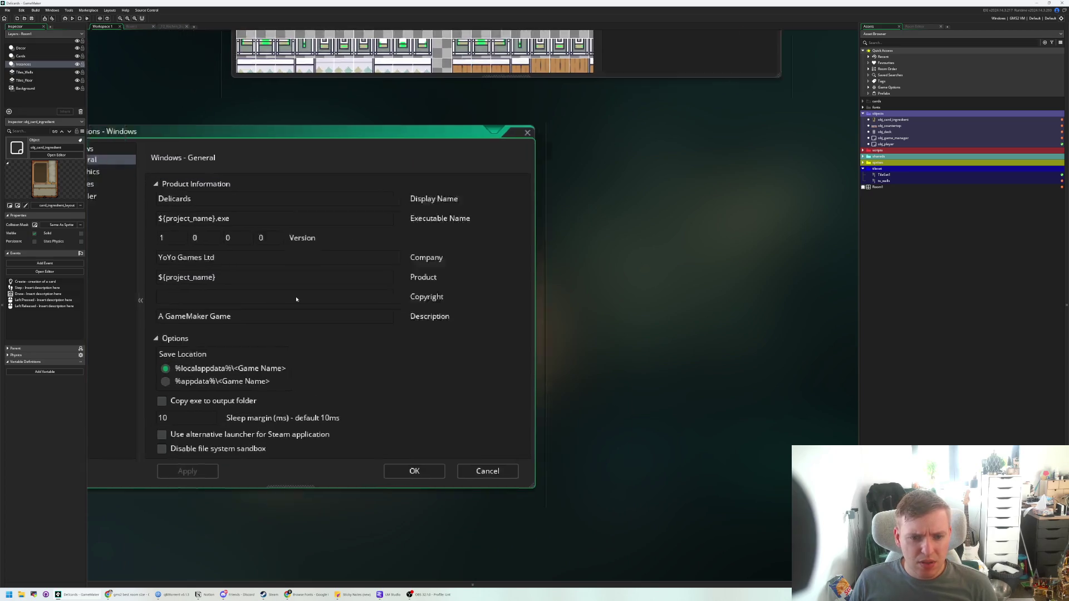
scroll(296, 296, "down", 2)
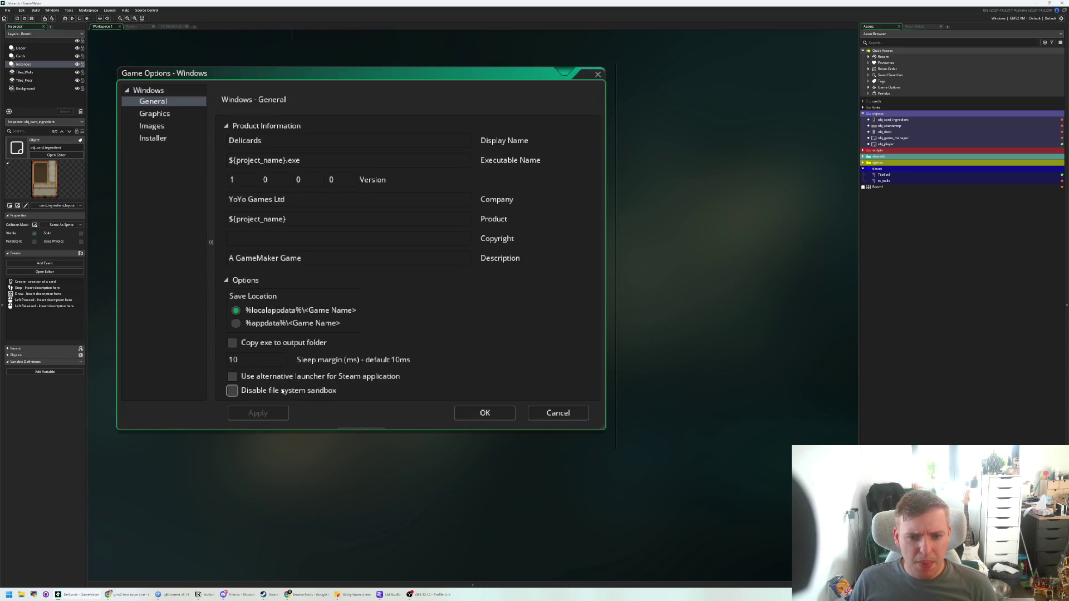
scroll(305, 279, "up", 2)
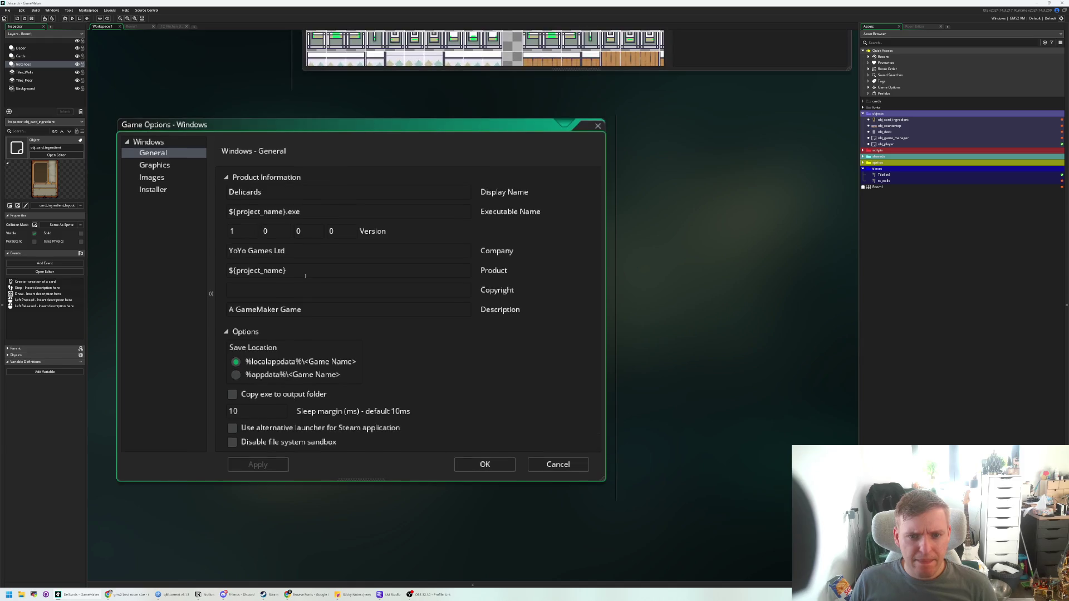
key("Down")
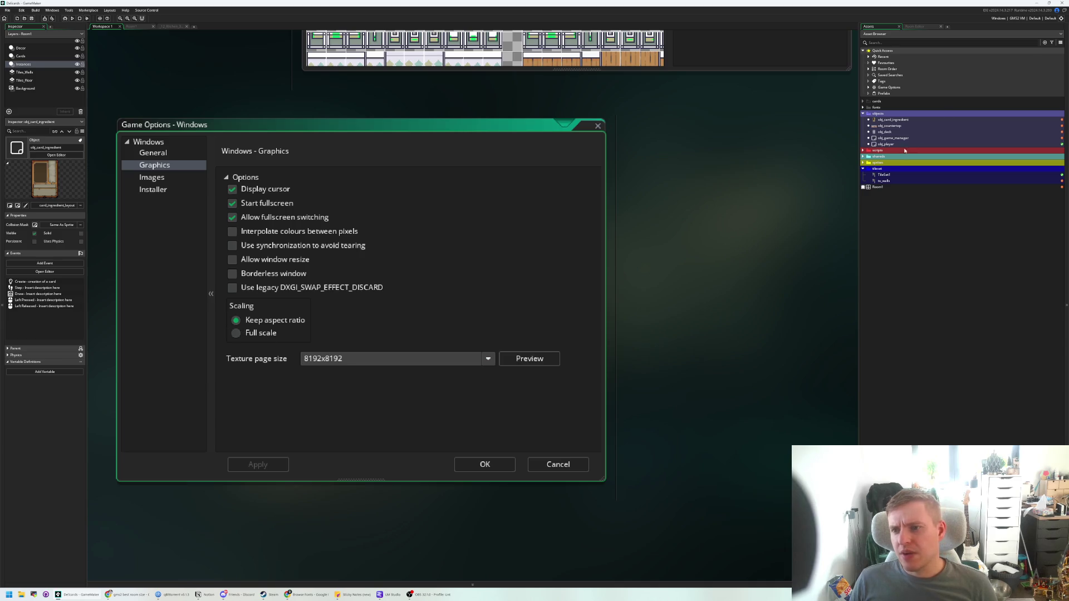
double_click(877, 107)
- Set Anti-aliasing to Off in both fnt_simsun and fnt_simsun_2x, then run the game
double_click(885, 114)
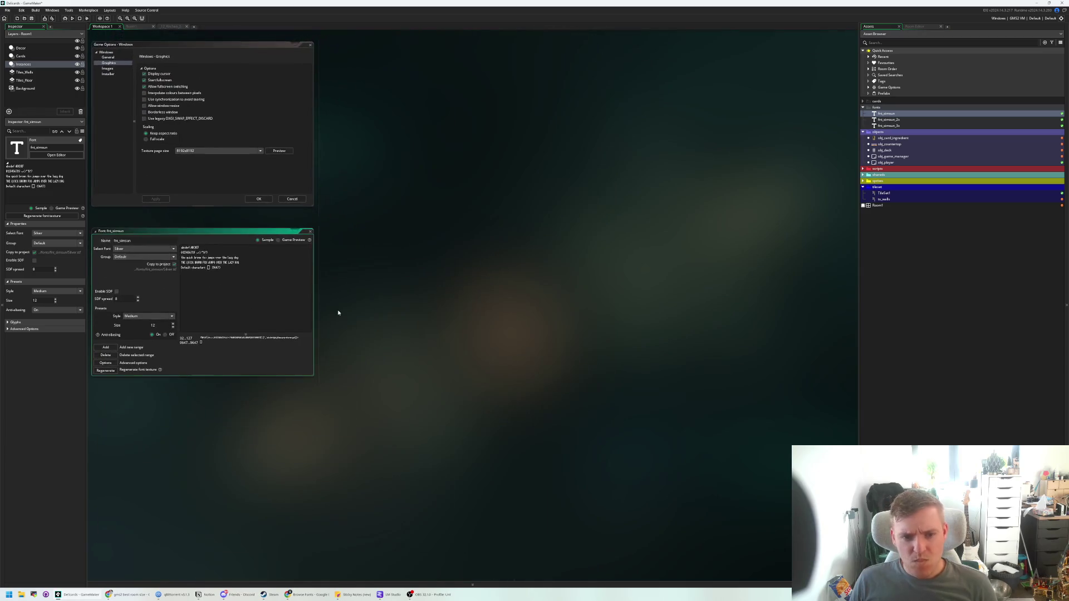
scroll(170, 306, "up", 3)
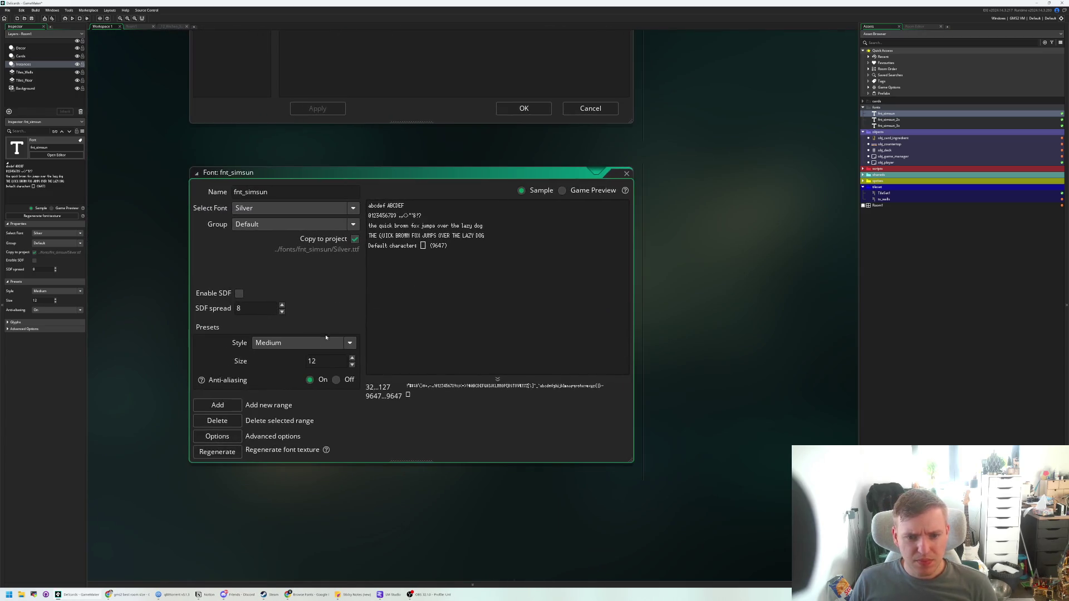
left_click(336, 379)
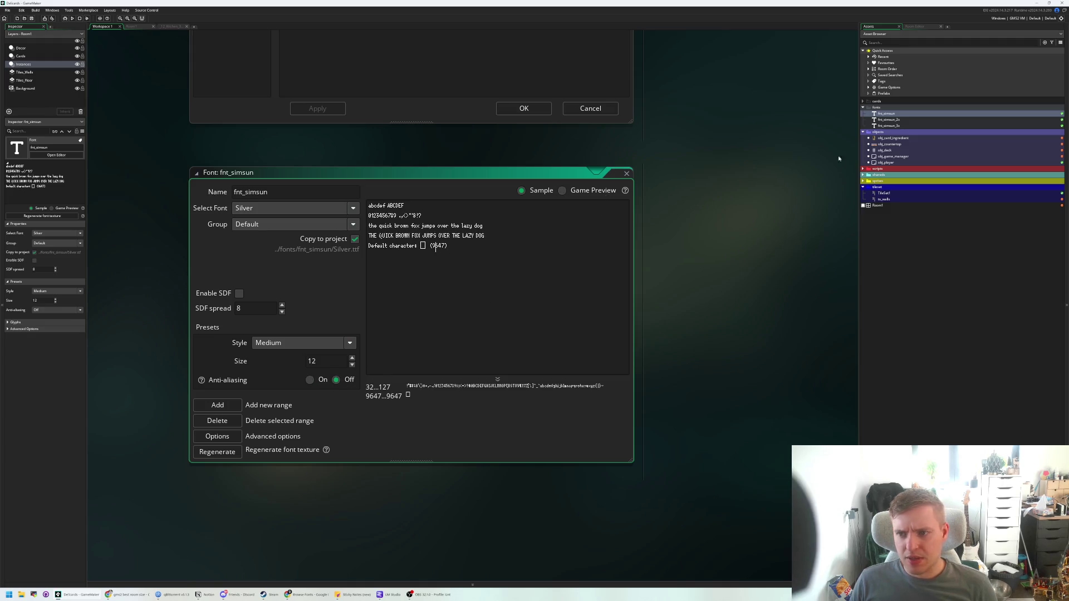
double_click(889, 120)
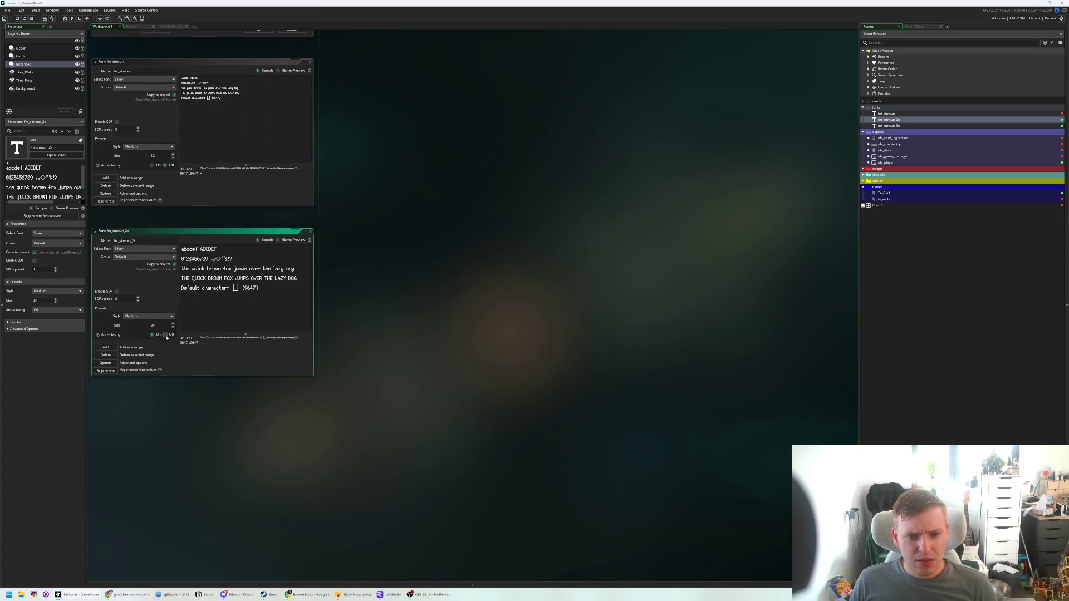
left_click(166, 336)
left_click(73, 19)
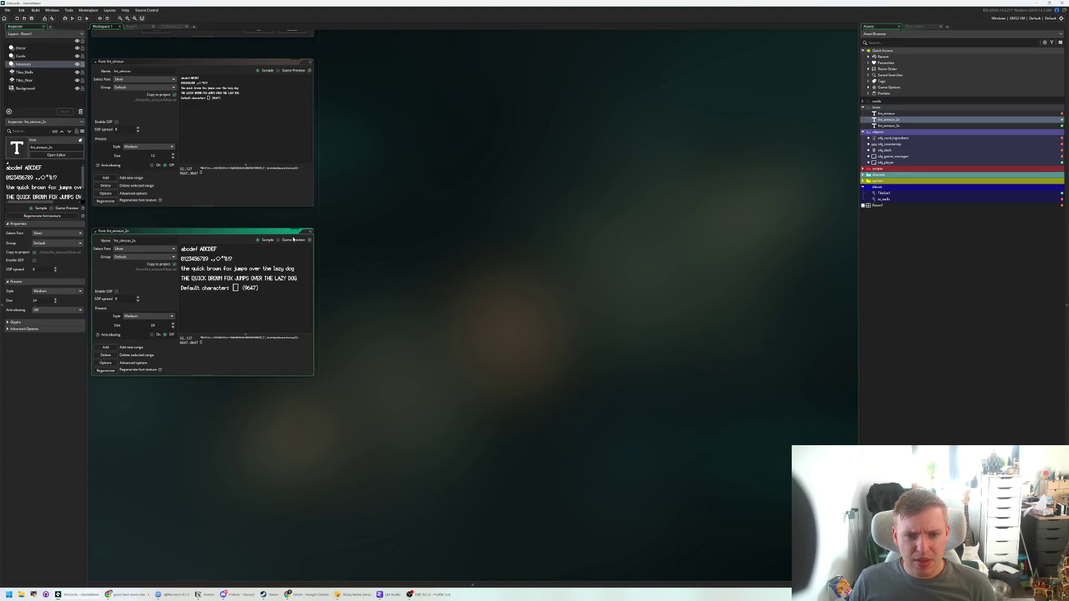
- Switch the fnt_simsun_2x editor to Game Preview, then close that editor
left_click(293, 240)
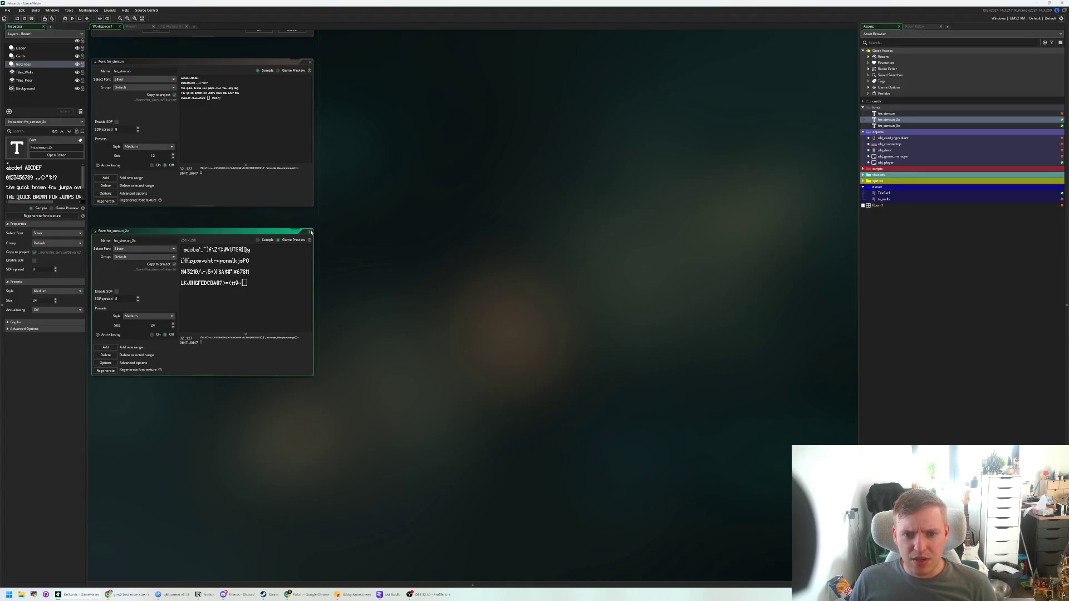
left_click(308, 232)
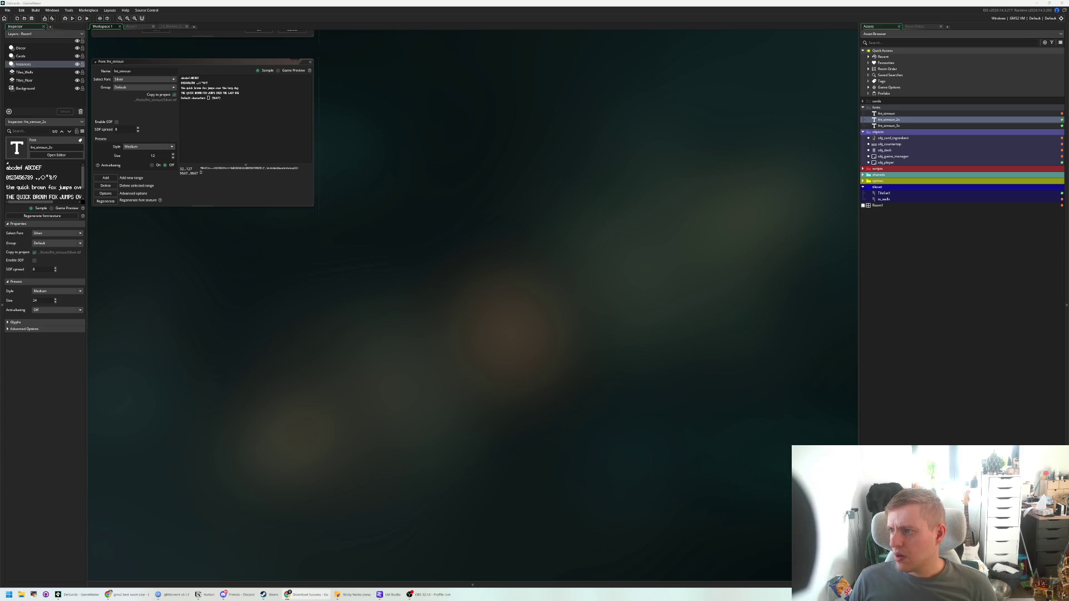
- Create a new font asset in the fonts folder named fnt_crimson_text_12
right_click(891, 108)
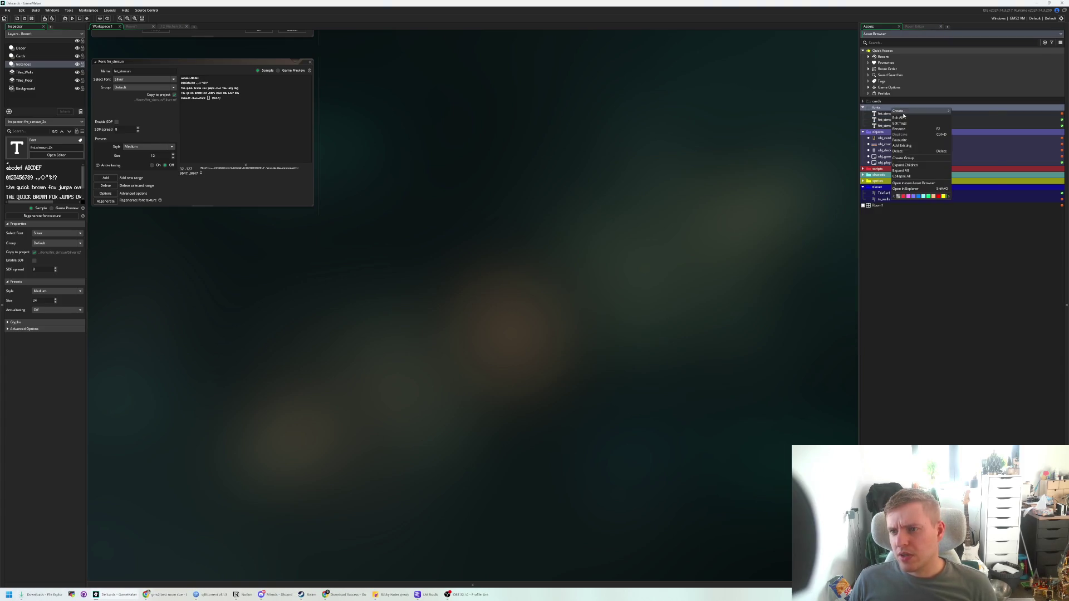
mouse_move(902, 111)
left_click(968, 129)
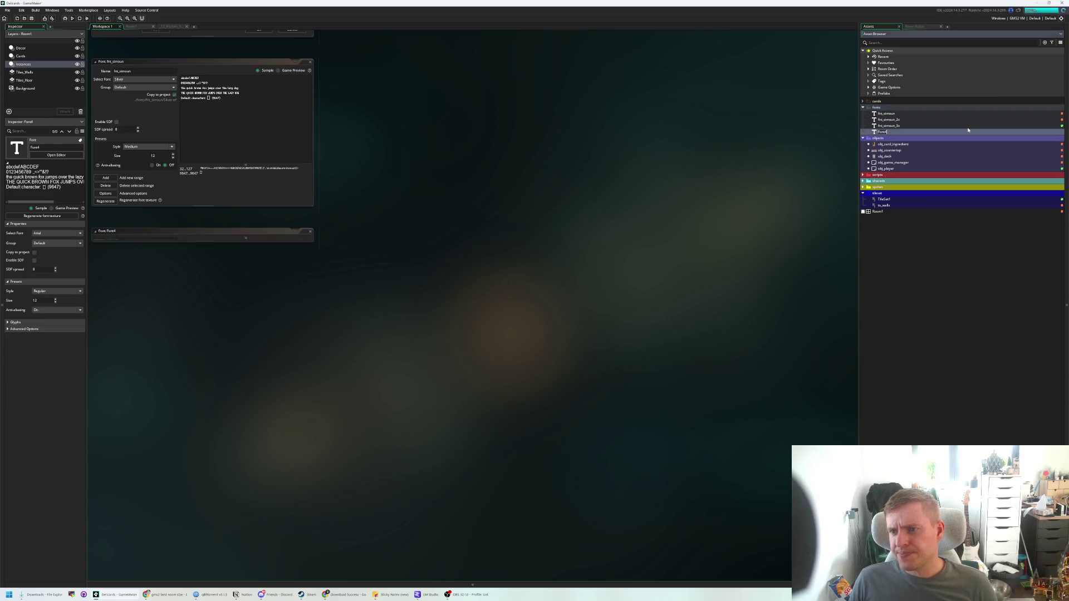
left_click(134, 239)
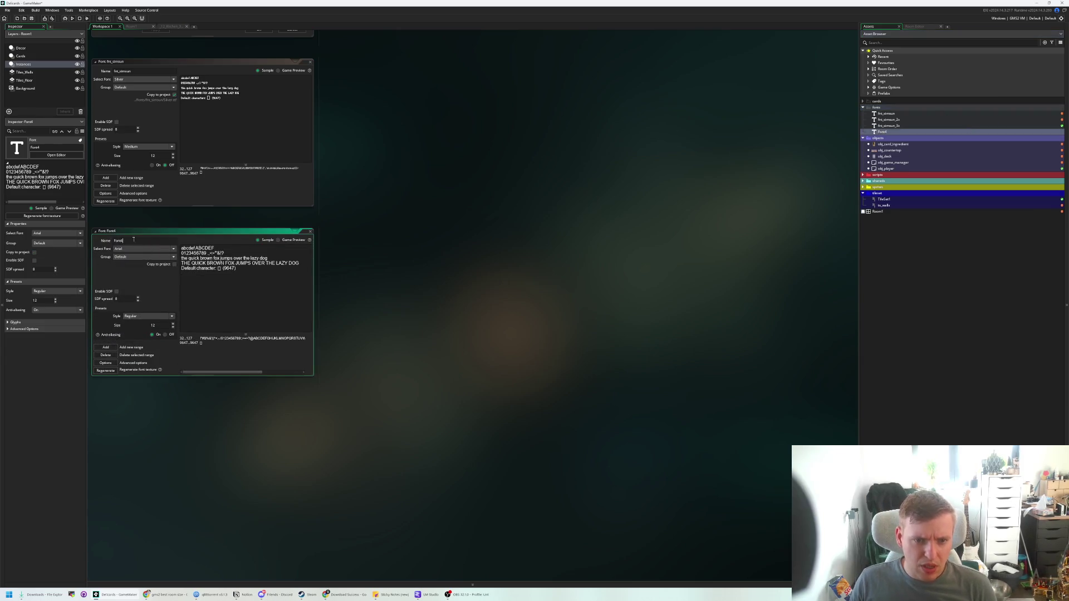
type("fnt_crims")
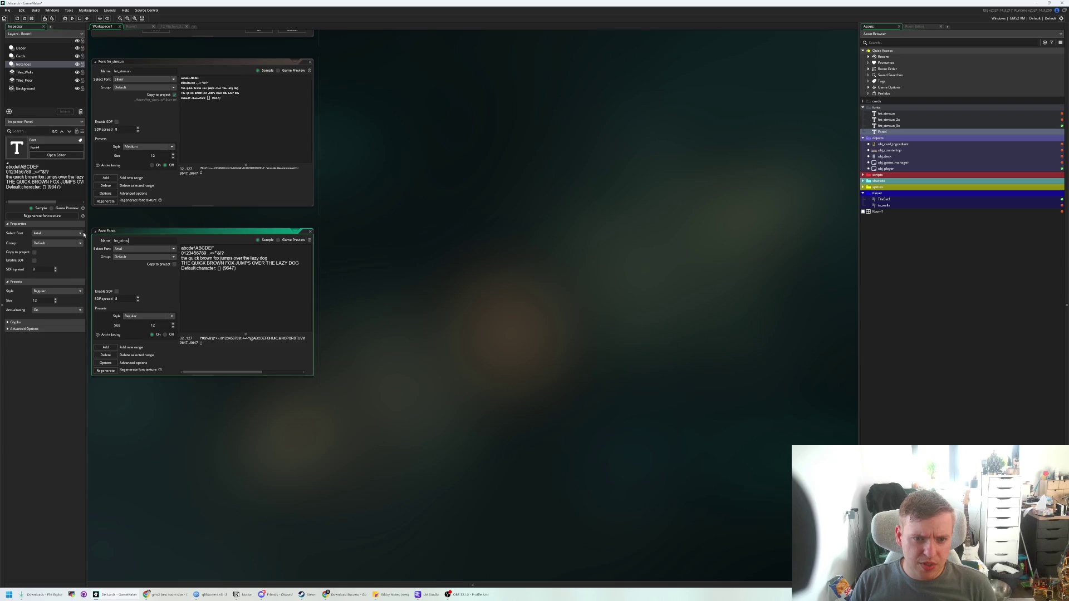
type("on_text_12")
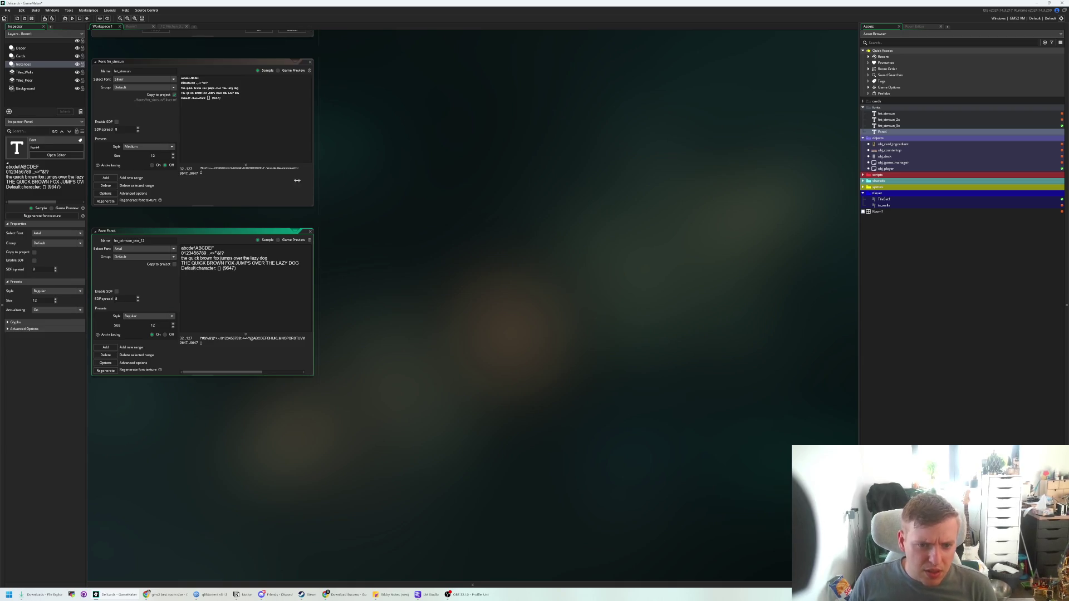
key("Return")
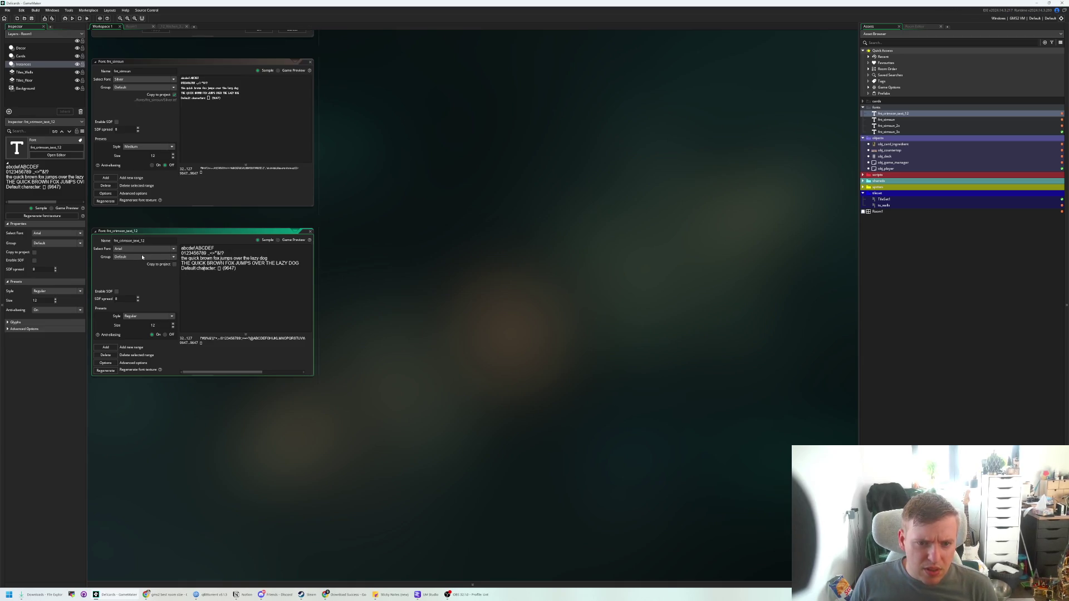
- Check the Select Font list, leave it unchanged, and switch to File Explorer
left_click(135, 248)
key("Escape")
key("alt+Tab")
- Open the Crimson_Text folder and install the Crimson Text Regular font
double_click(640, 250)
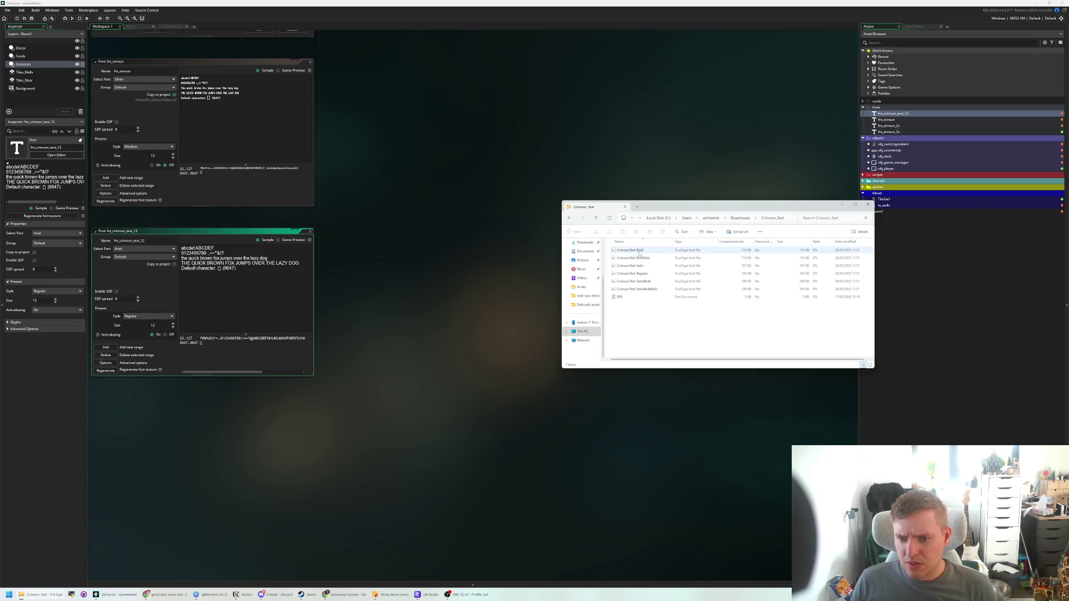
left_click(648, 274)
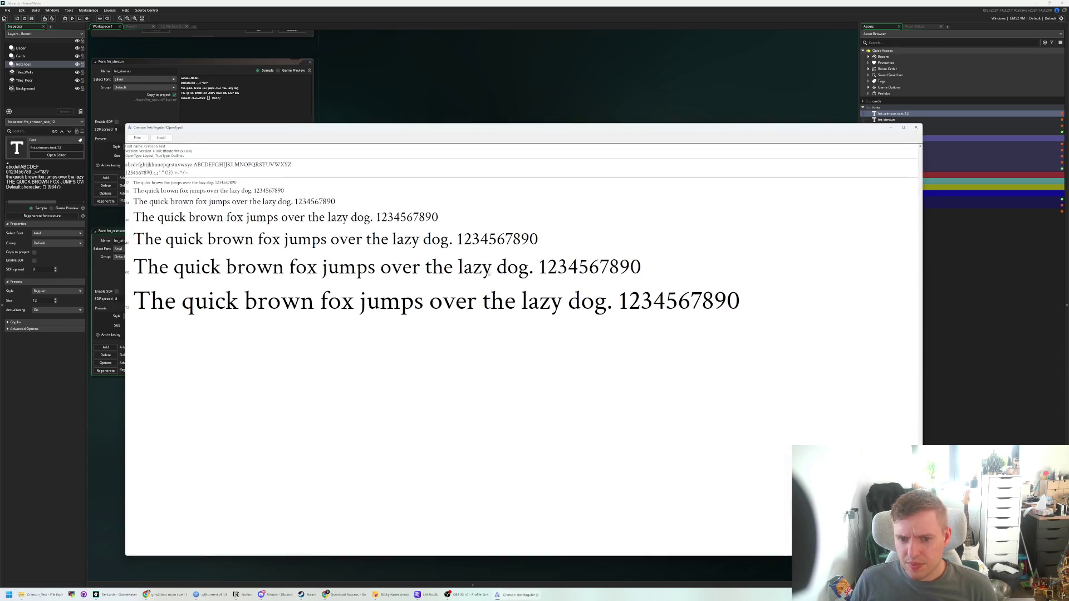
left_click(137, 138)
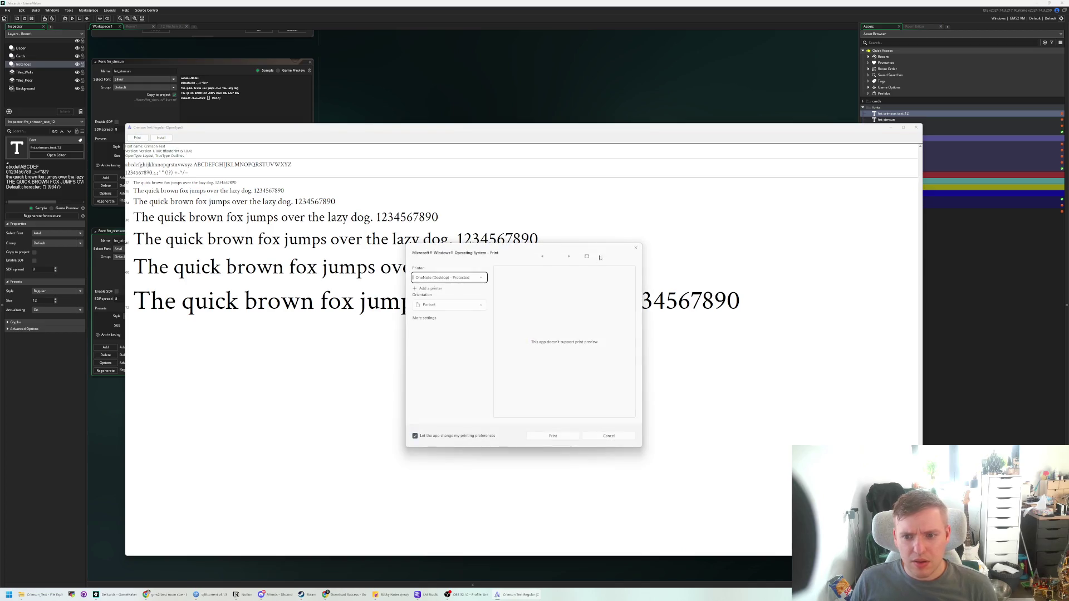
left_click(635, 248)
left_click(161, 138)
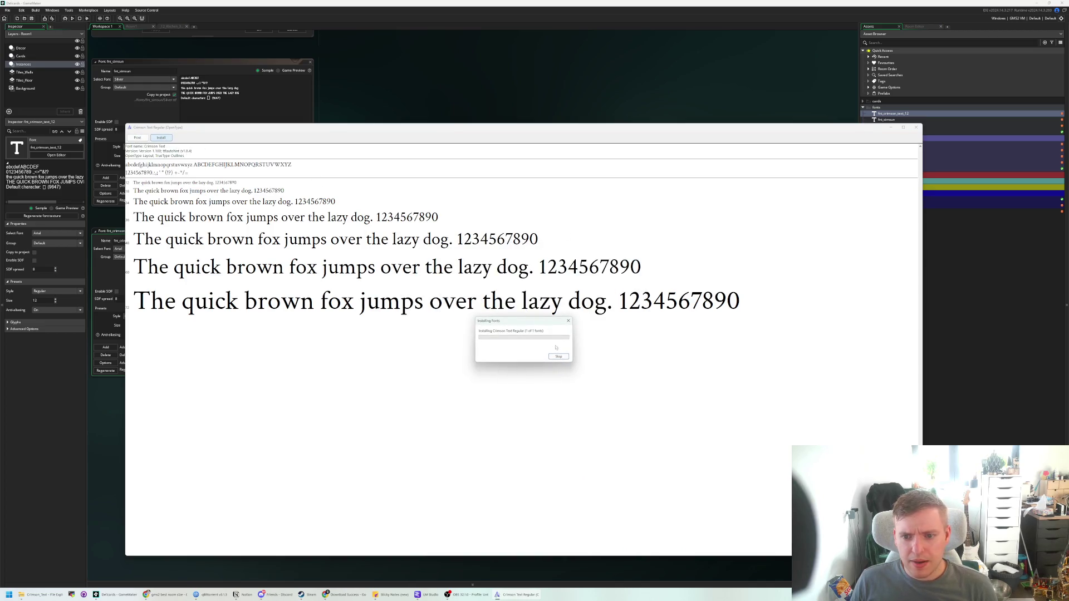
left_click(916, 128)
- Install the Crimson Text SemiBold and Bold font files
double_click(639, 282)
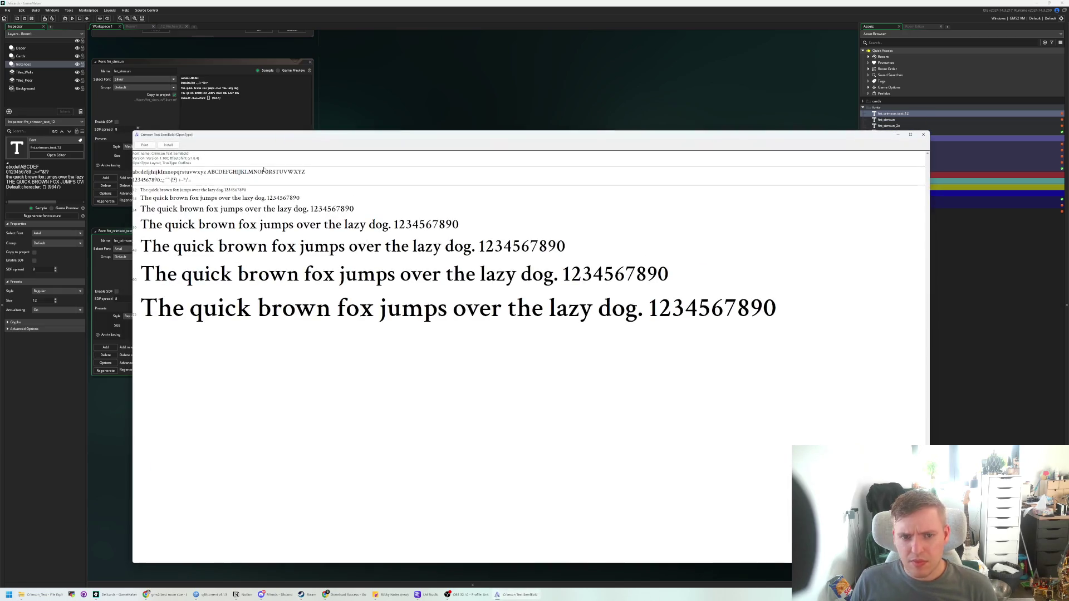
left_click(174, 145)
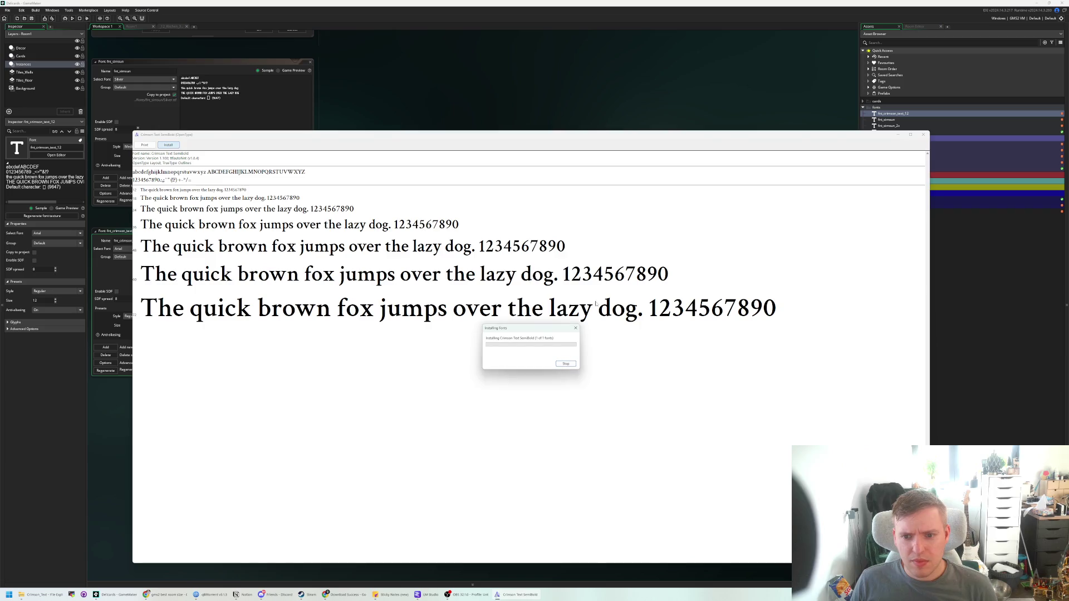
left_click(924, 136)
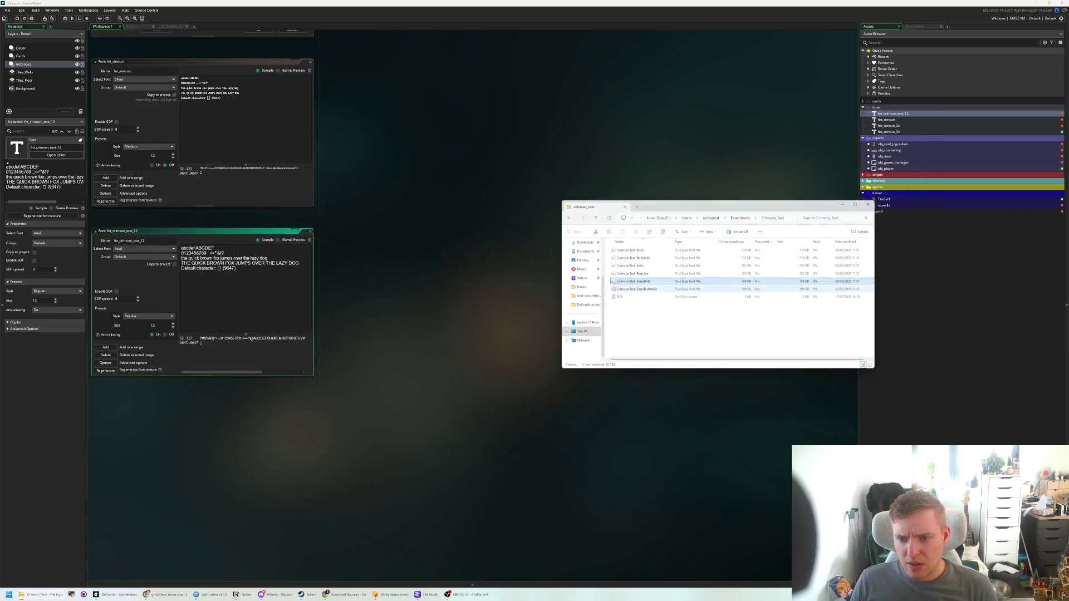
double_click(637, 254)
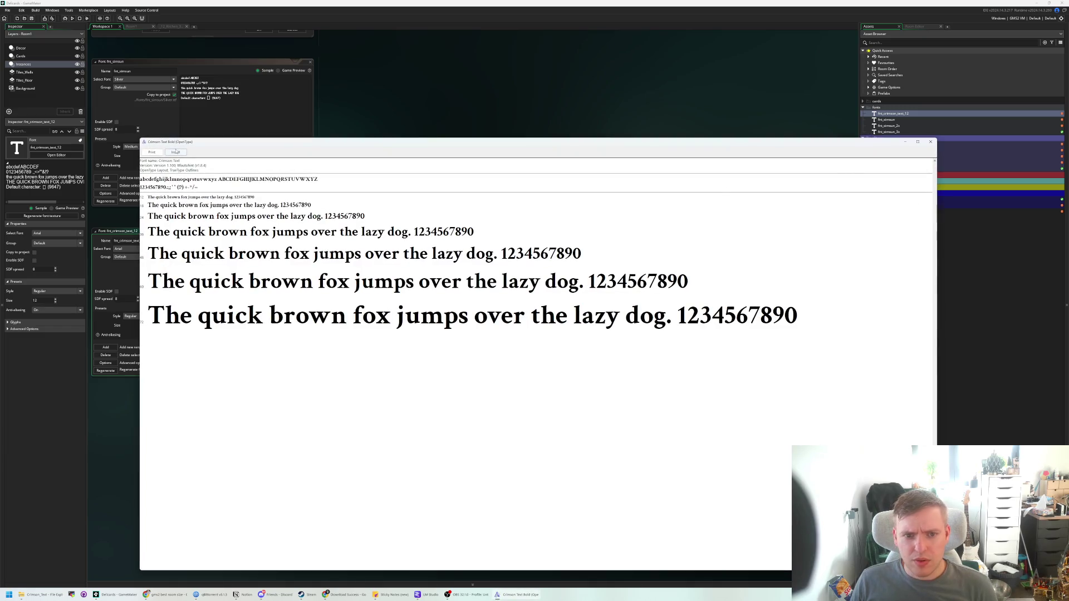
left_click(176, 152)
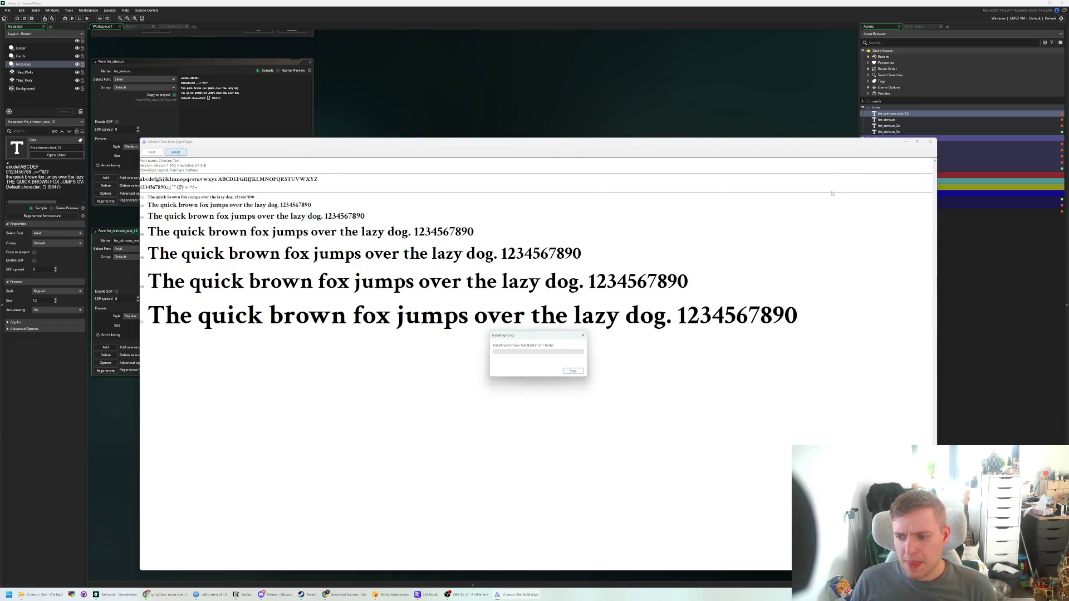
left_click(930, 141)
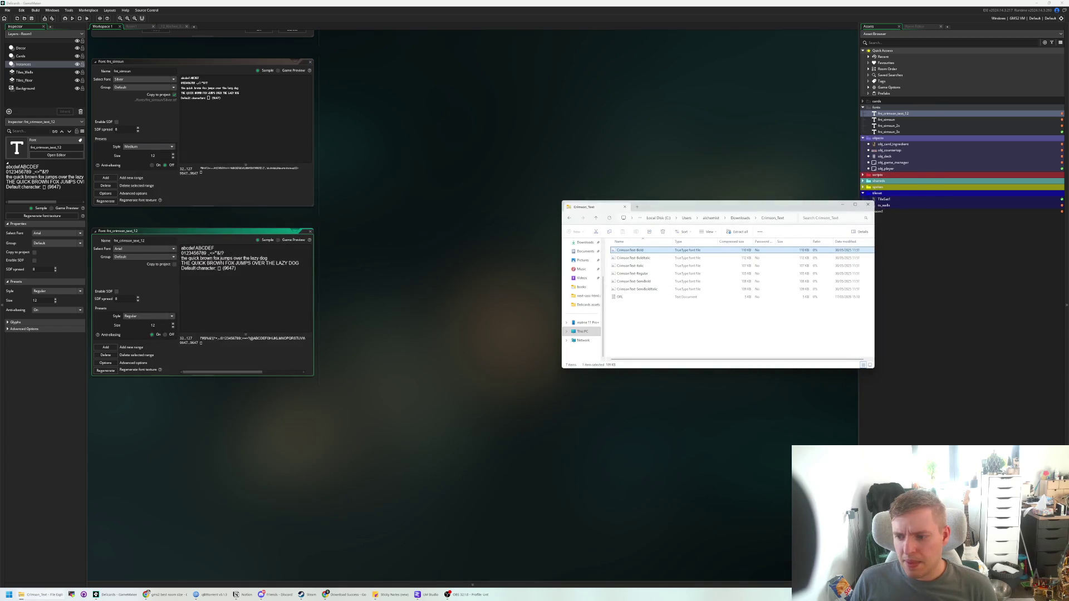
- Install the Crimson Text Bold Italic and SemiBold Italic font files
left_click(643, 258)
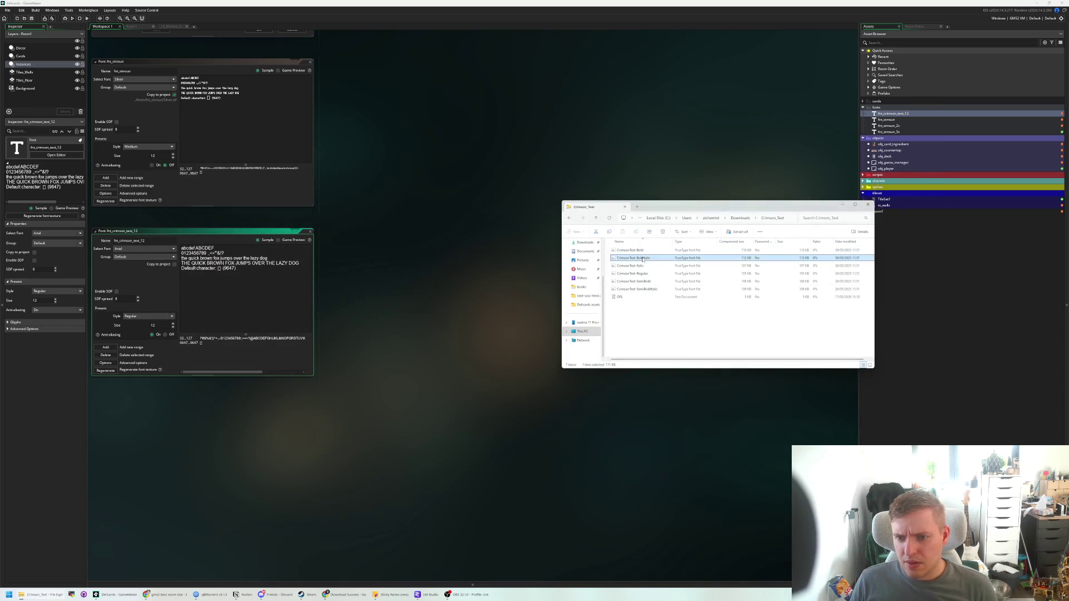
double_click(643, 259)
left_click(183, 159)
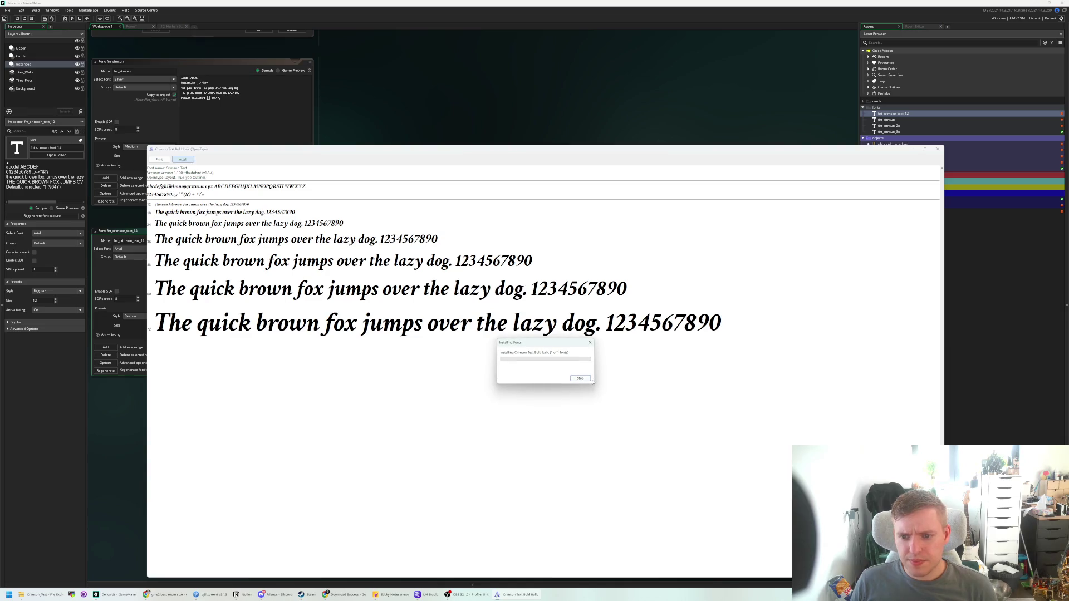
left_click(938, 149)
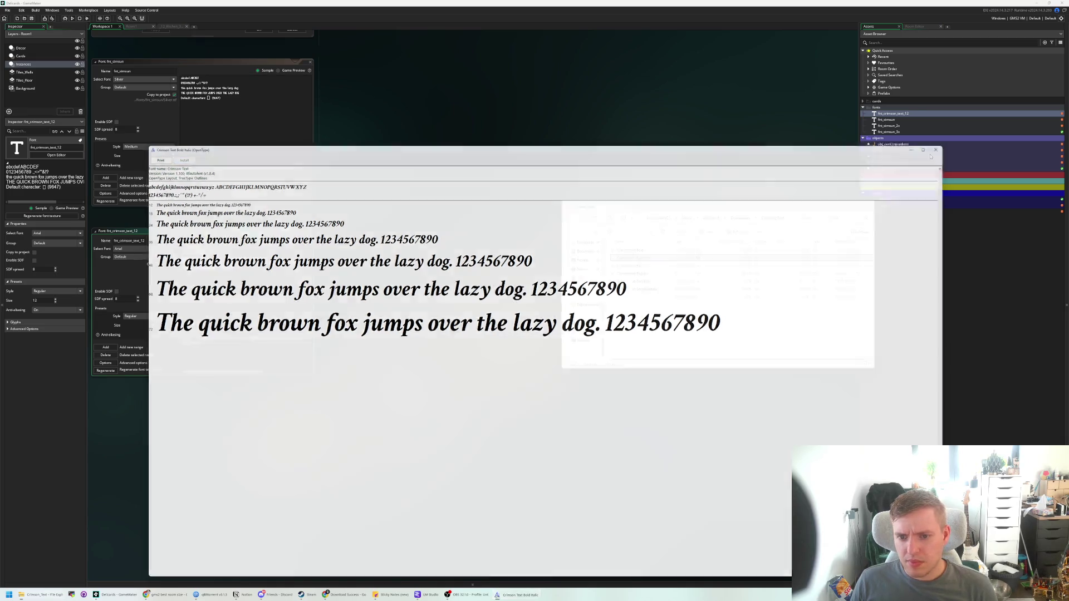
double_click(637, 290)
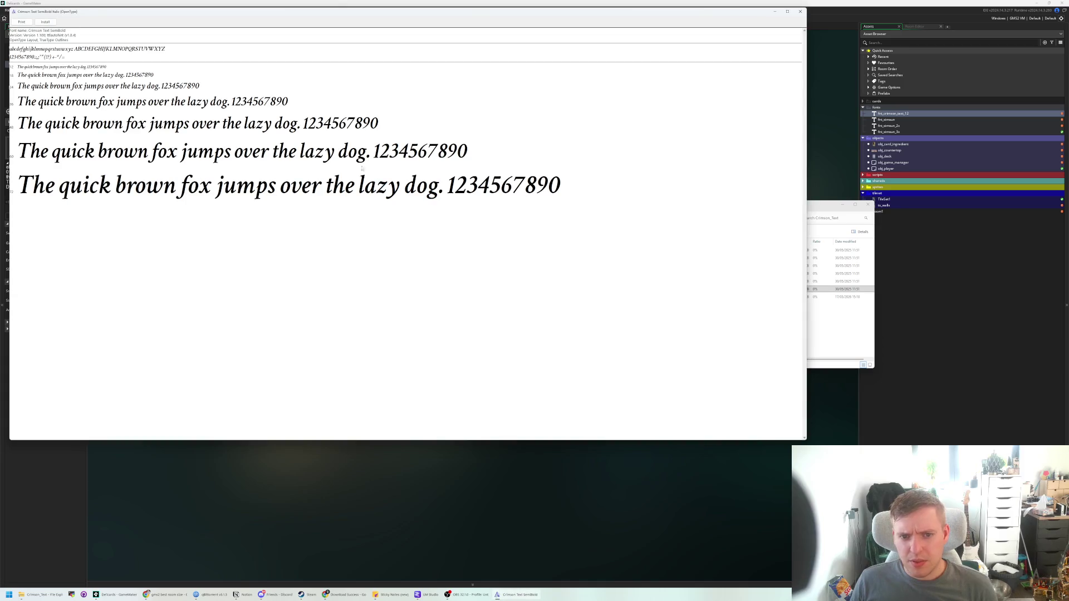
left_click(46, 23)
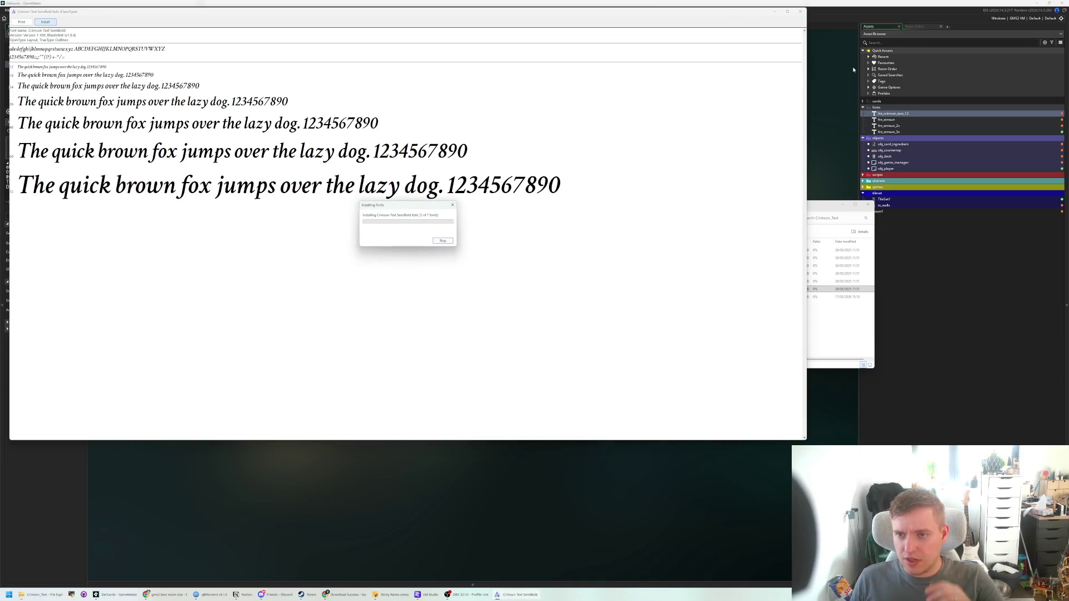
left_click(799, 11)
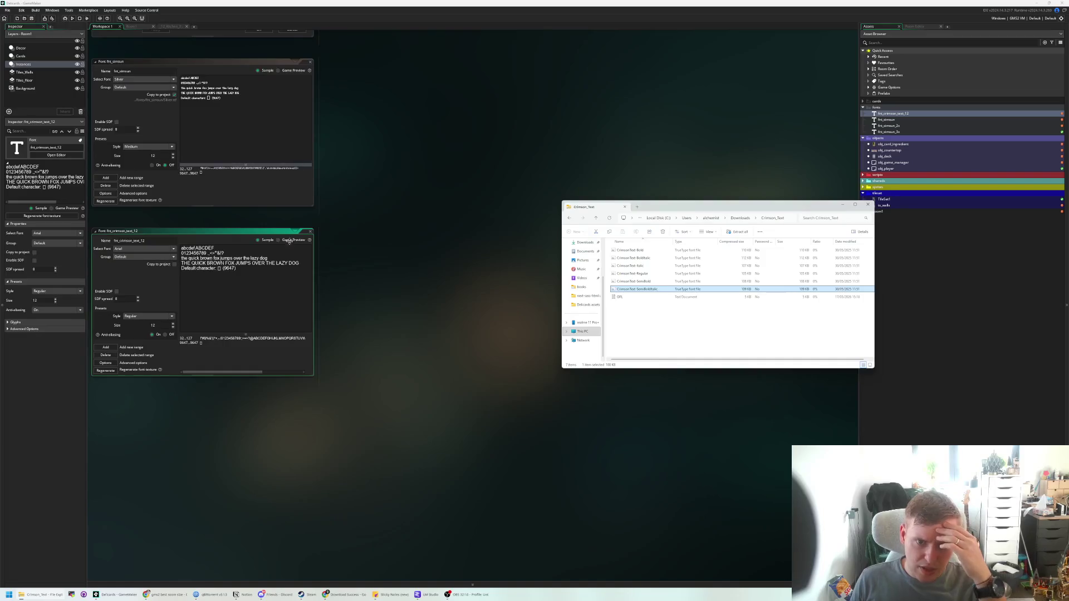
- Close the fnt_crimson_text_12, fnt_simsun and Game Options windows
left_click(313, 242)
left_click(307, 236)
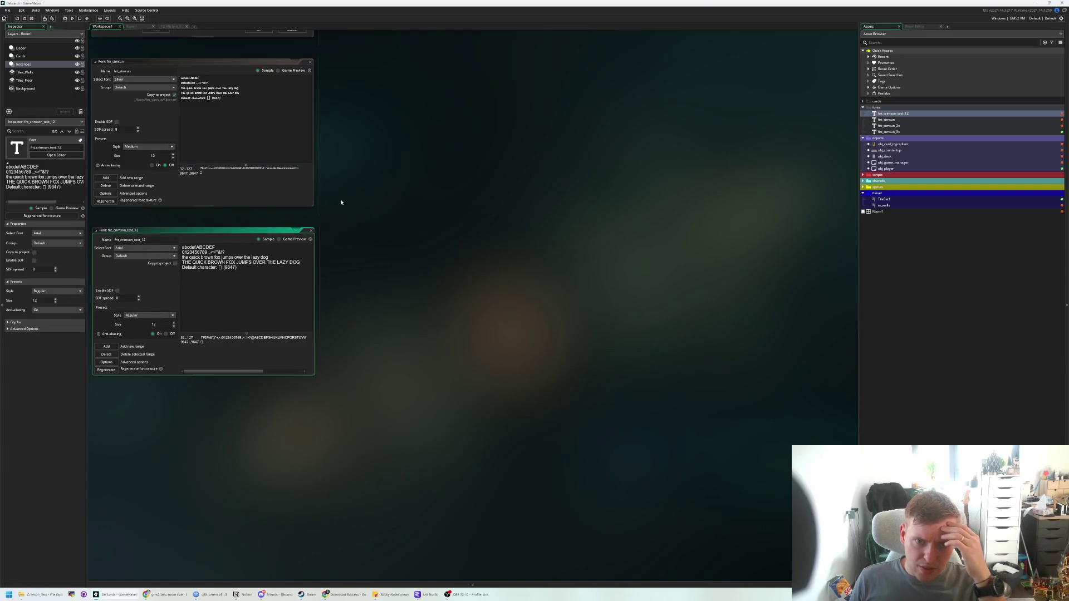
left_click(312, 229)
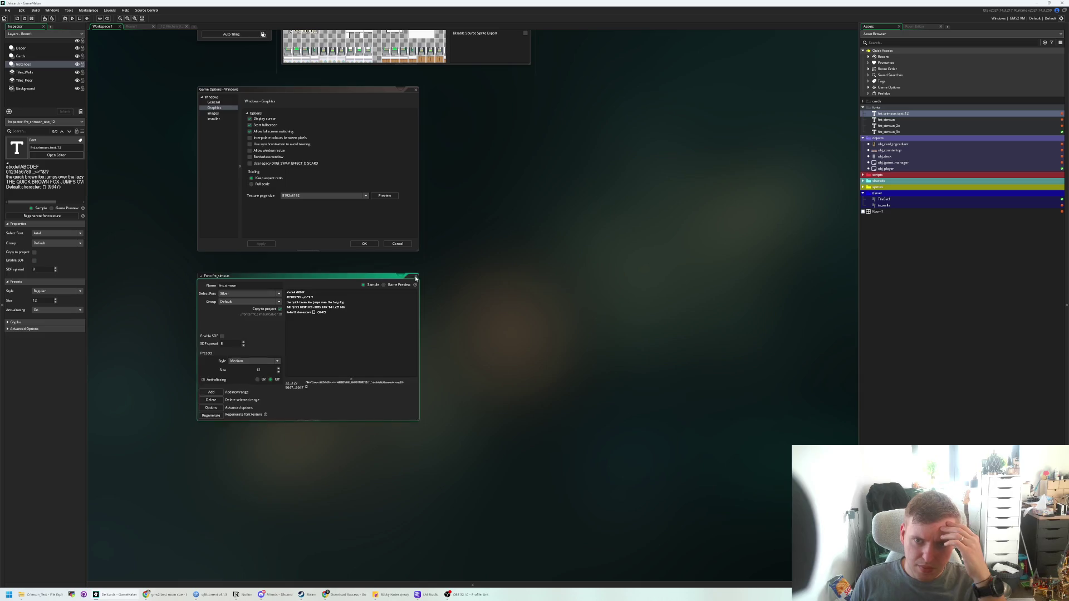
left_click(415, 278)
left_click(415, 90)
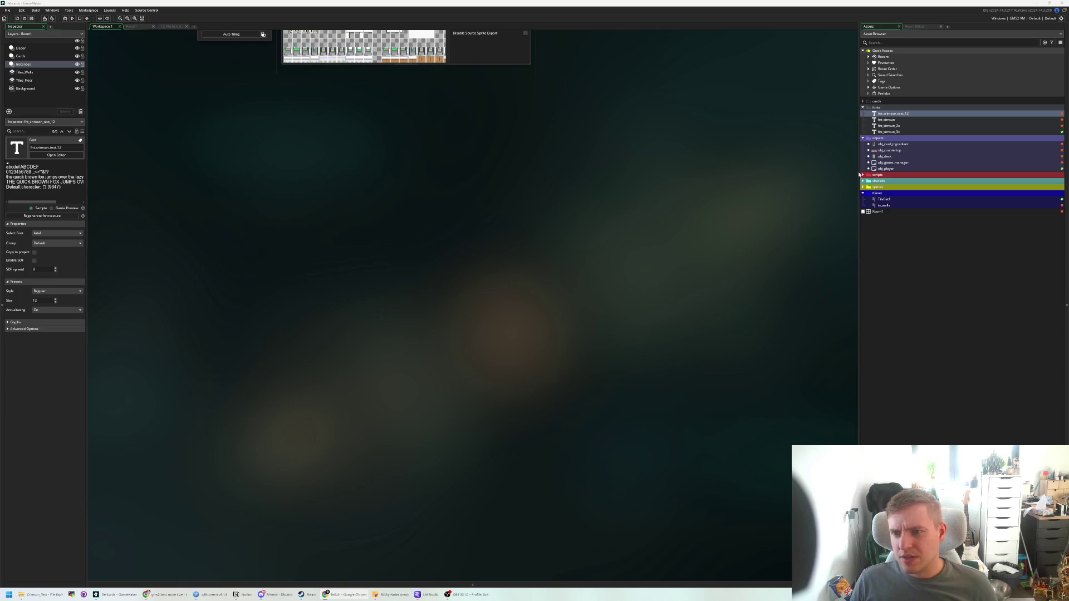
- Reopen fnt_crimson_text_12, browse its Select Font list, then quit GameMaker
double_click(913, 114)
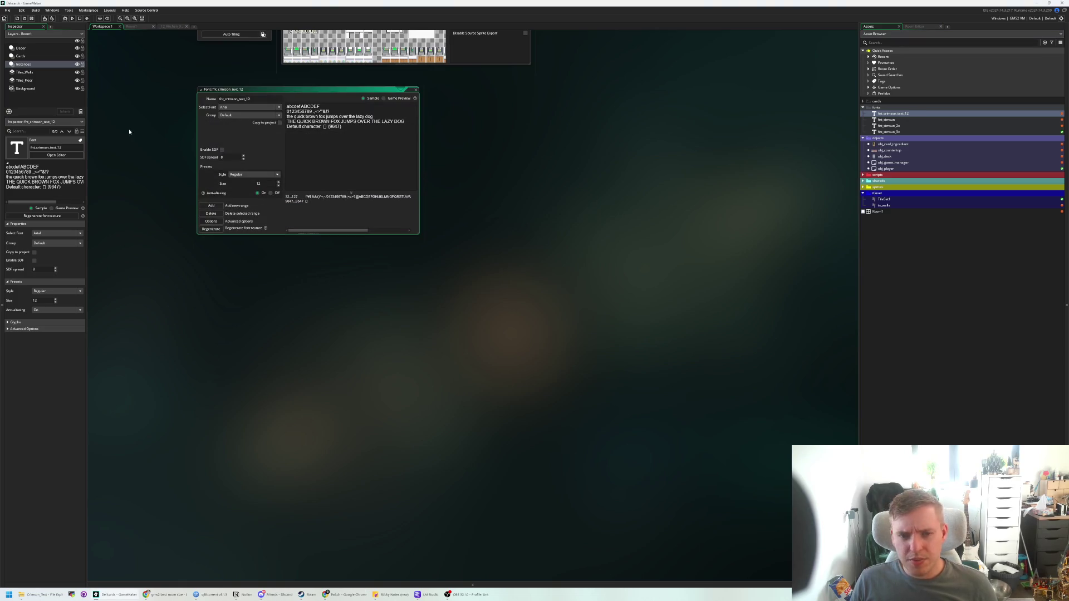
left_click(230, 107)
scroll(240, 139, "down", 5)
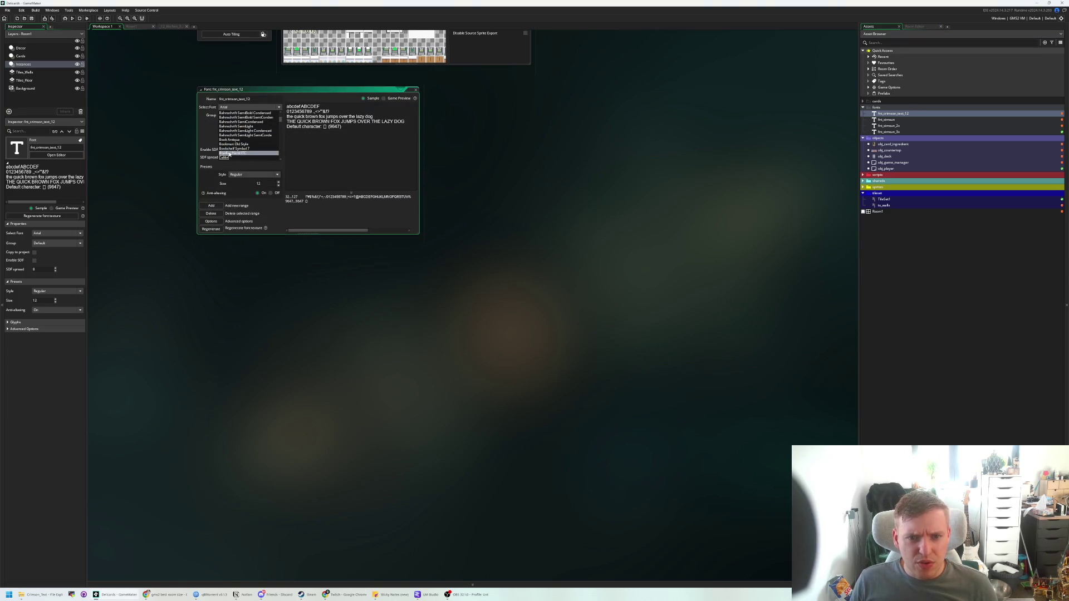
scroll(245, 142, "down", 5)
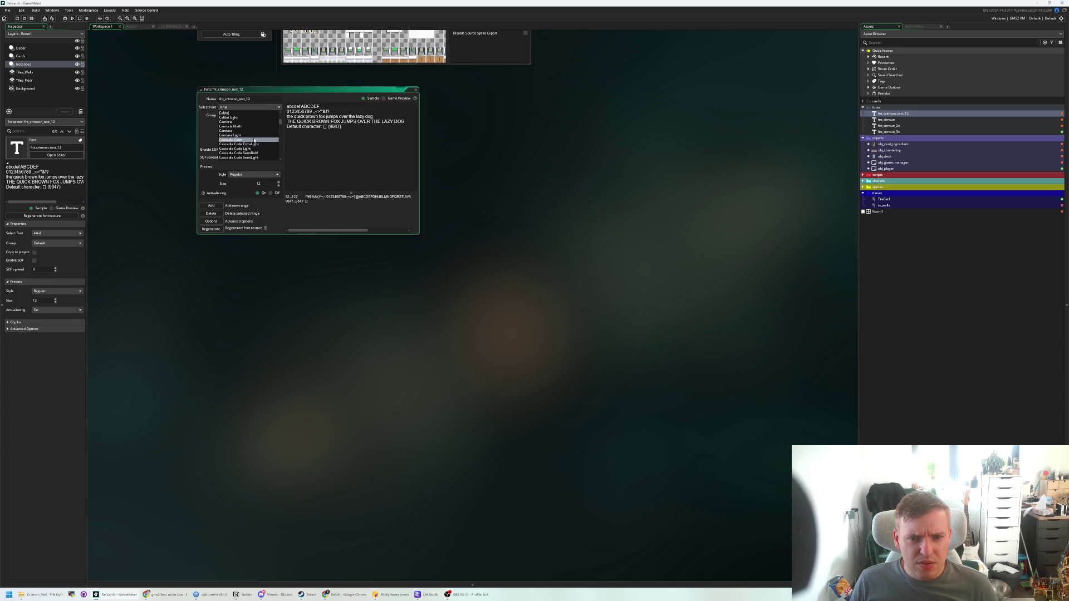
scroll(267, 144, "down", 5)
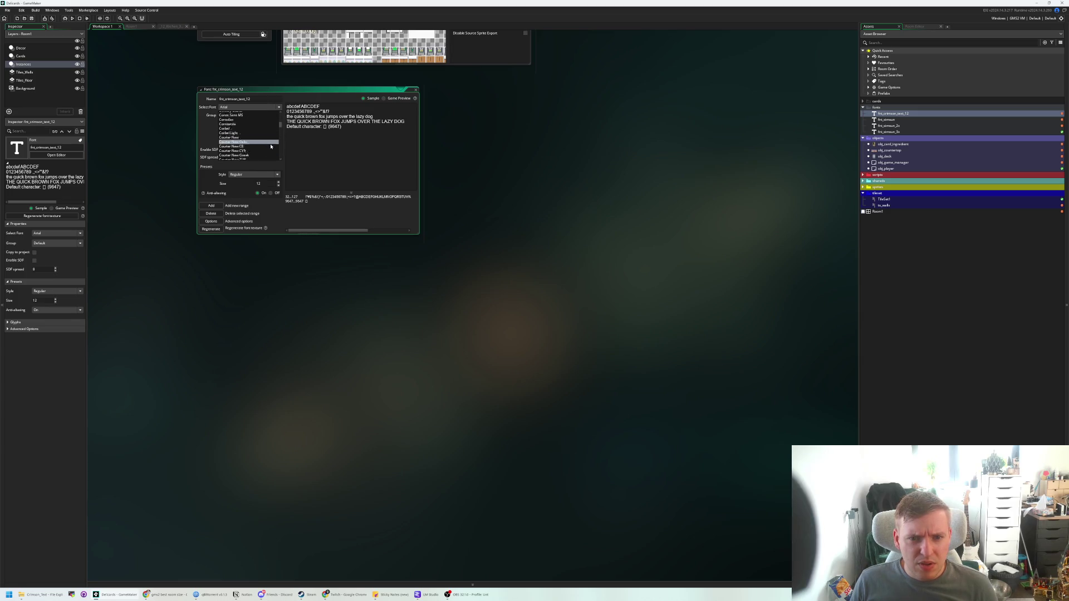
scroll(272, 148, "up", 3)
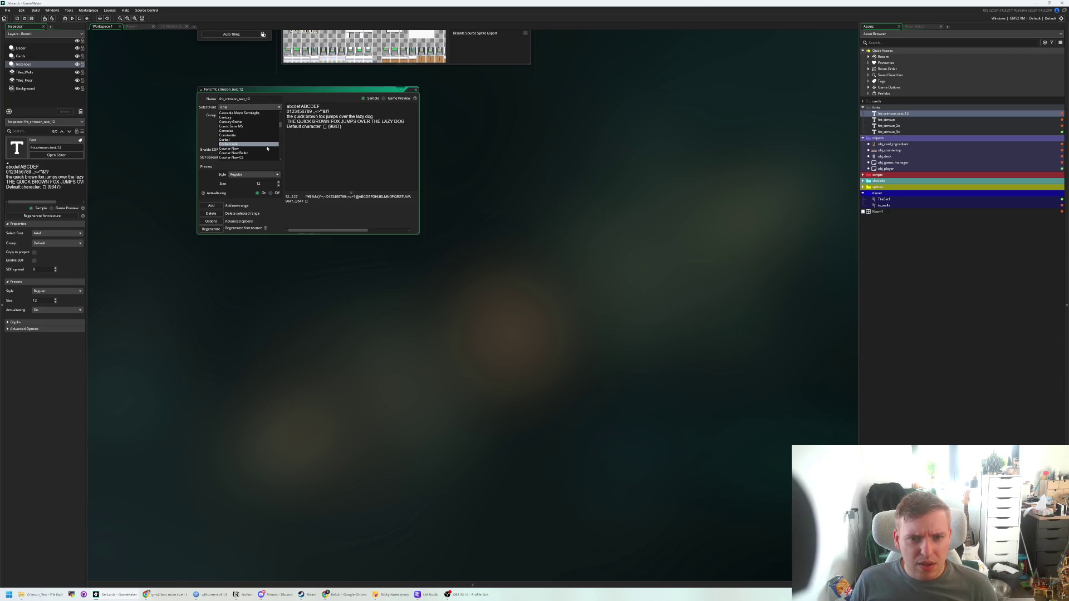
scroll(264, 149, "down", 1)
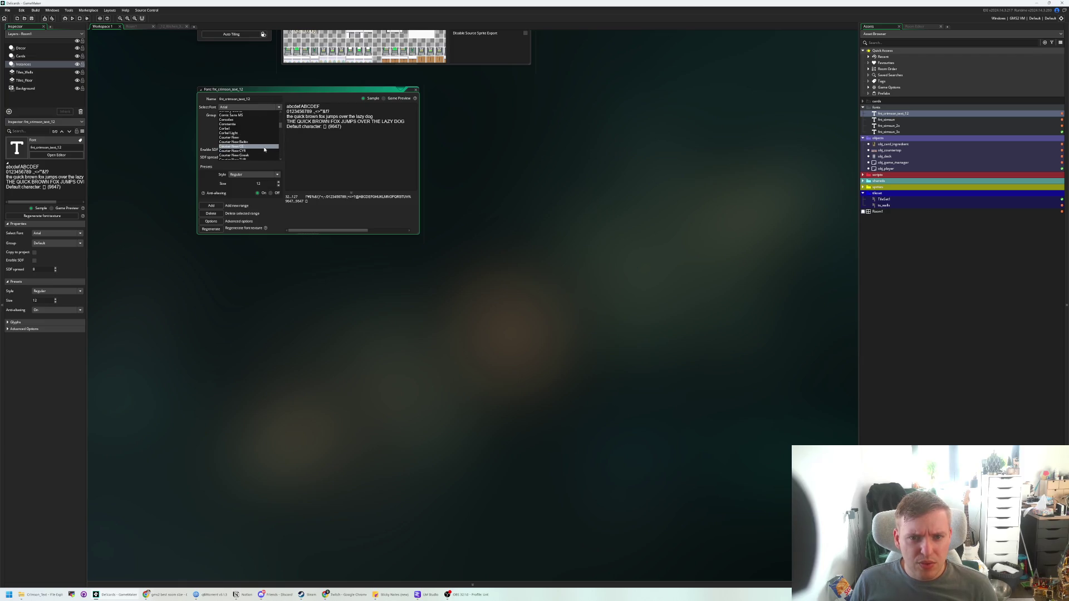
scroll(274, 149, "down", 1)
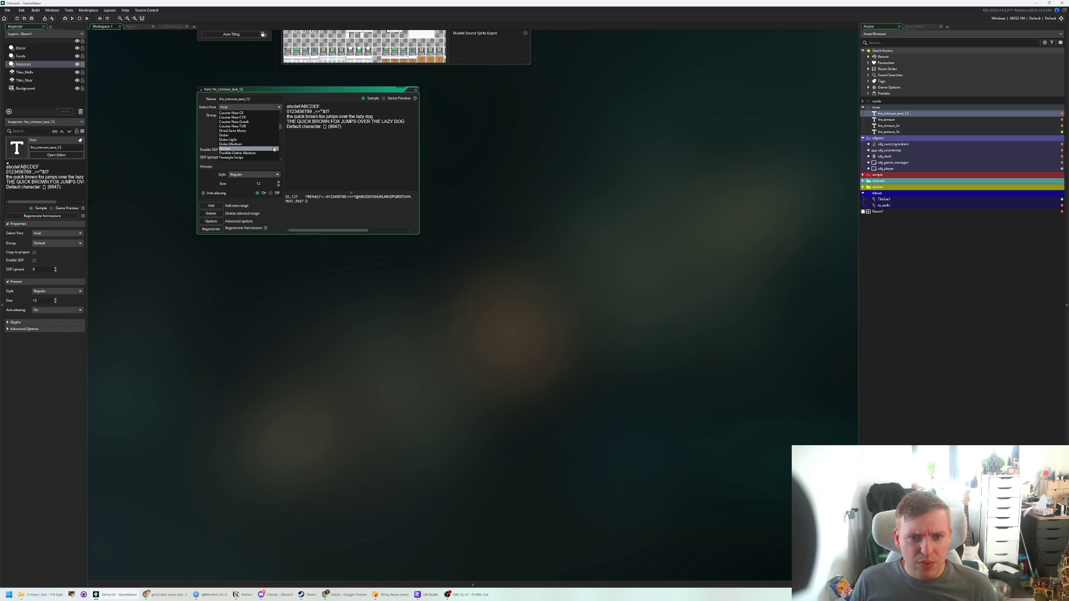
left_click(1061, 3)
left_click(548, 307)
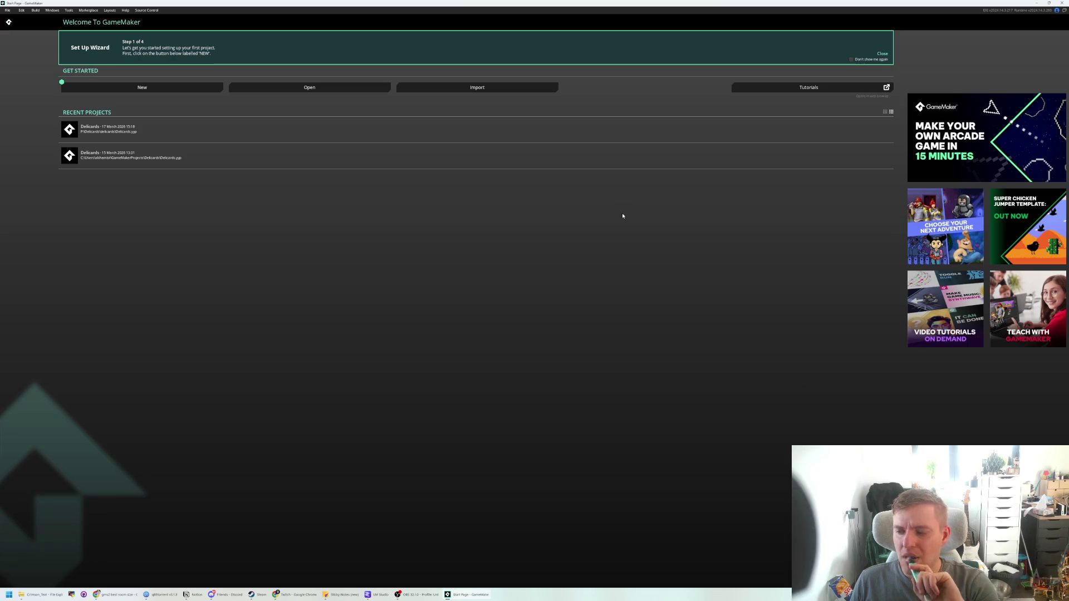
- Open Delicards from the Recent Projects list on the Start Page
left_click(159, 136)
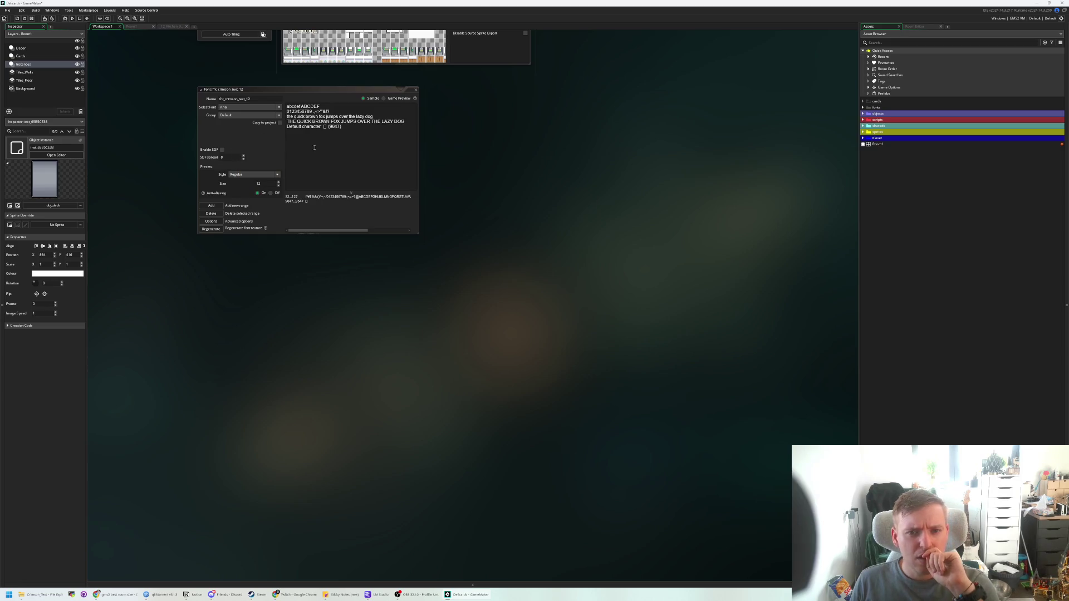
- Pick Crimson Text from fnt_crimson_text_12's Select Font list
left_click(249, 106)
scroll(248, 141, "down", 10)
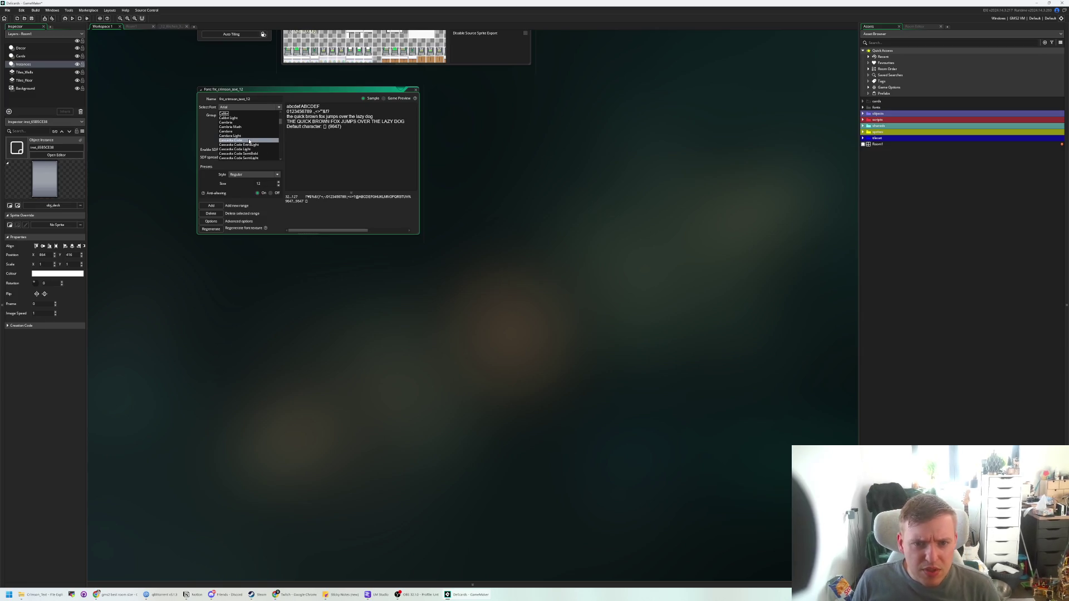
scroll(250, 141, "down", 5)
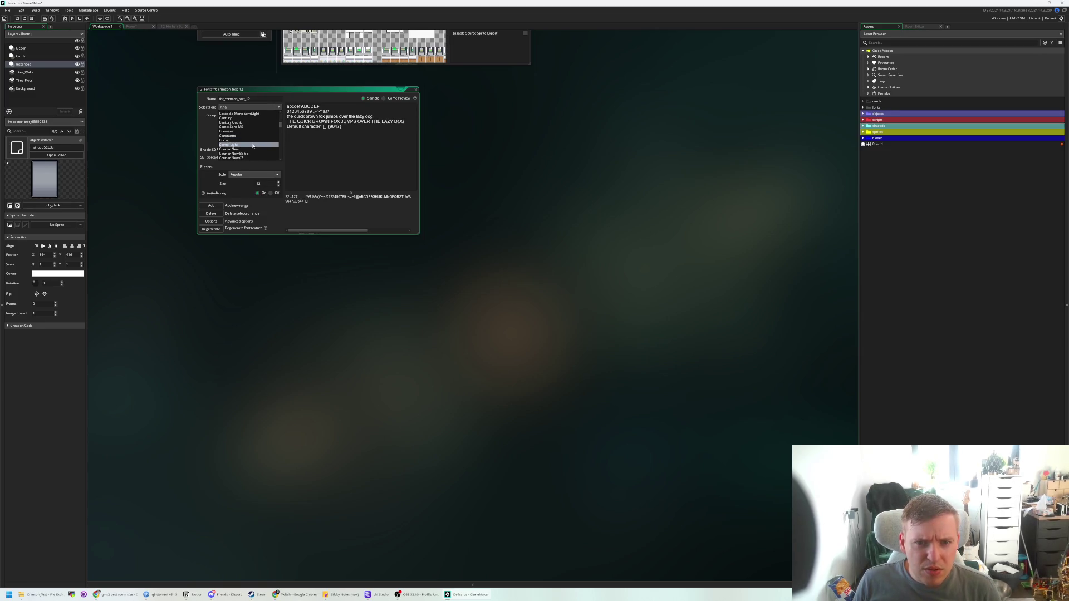
left_click(256, 130)
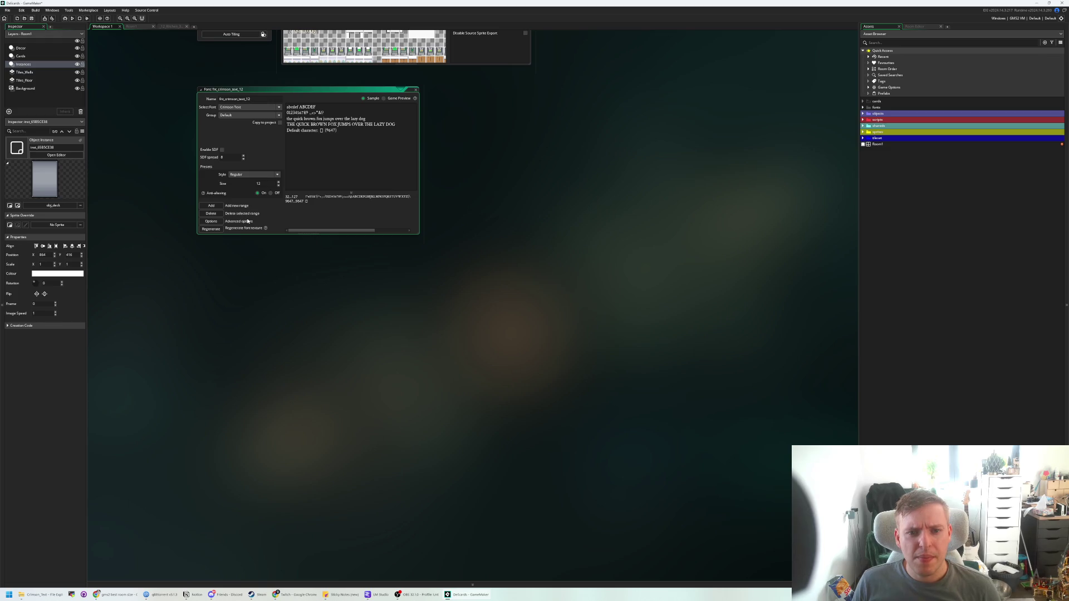
- Copy the seven Crimson Text font files and paste them into Downloads
left_click(299, 157)
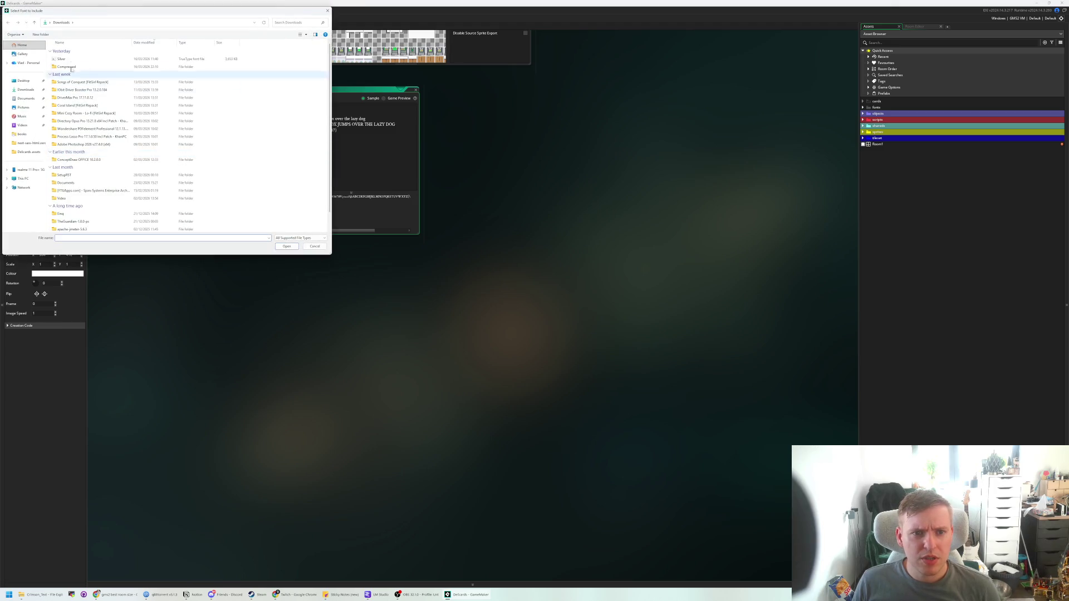
left_click(328, 11)
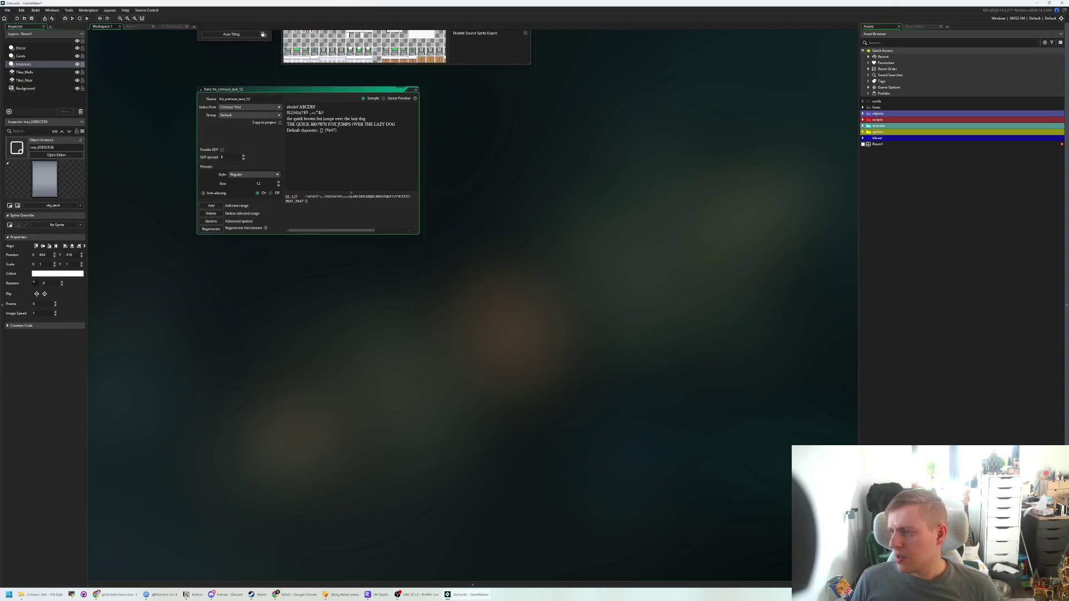
key("alt+Tab")
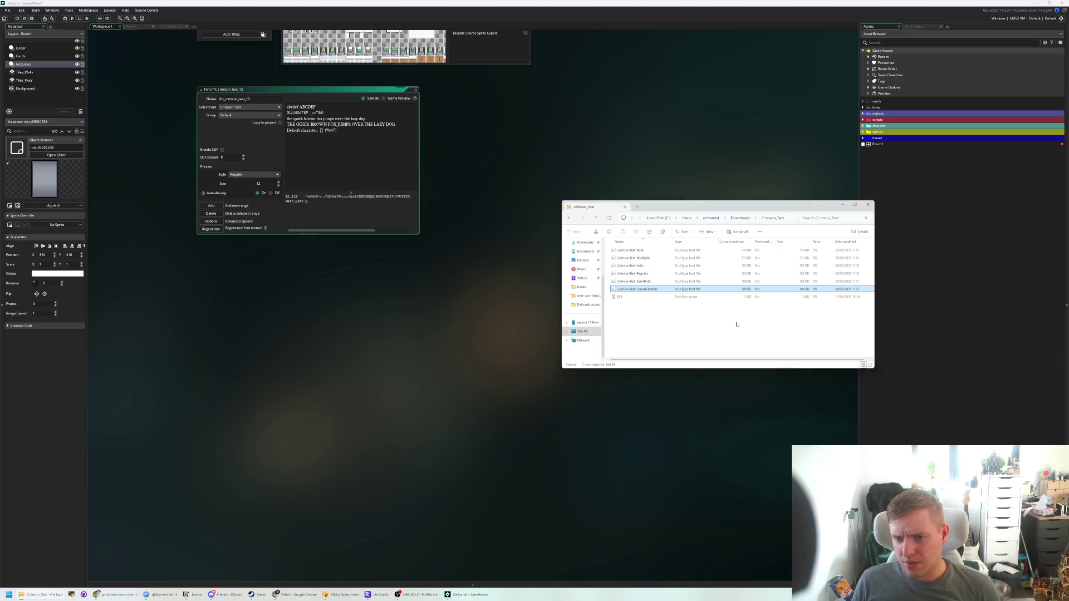
left_click_drag(736, 324, 733, 255)
left_click(743, 219)
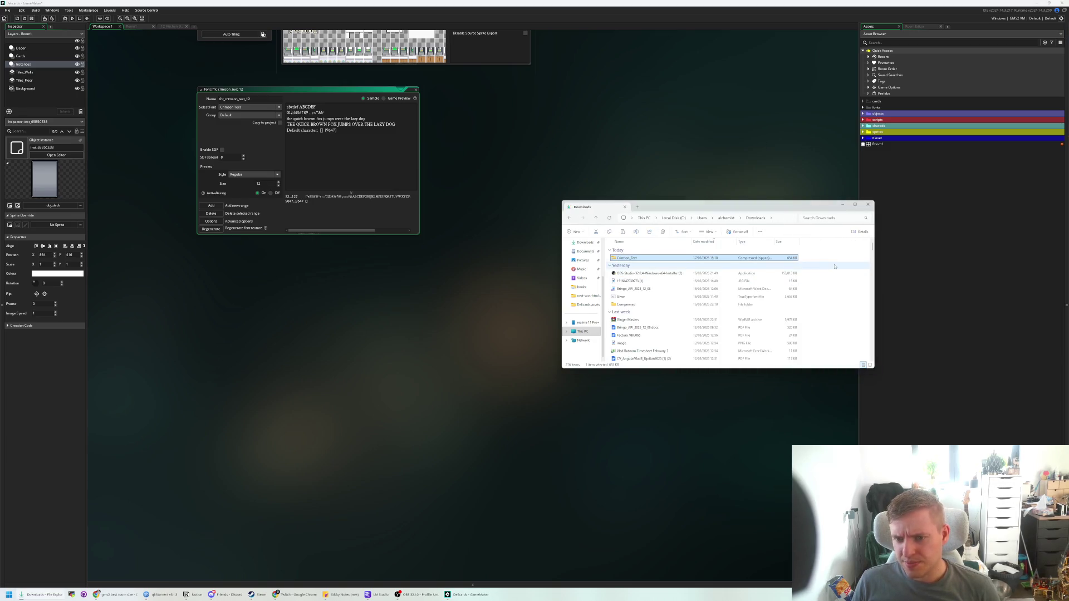
key("ctrl+v")
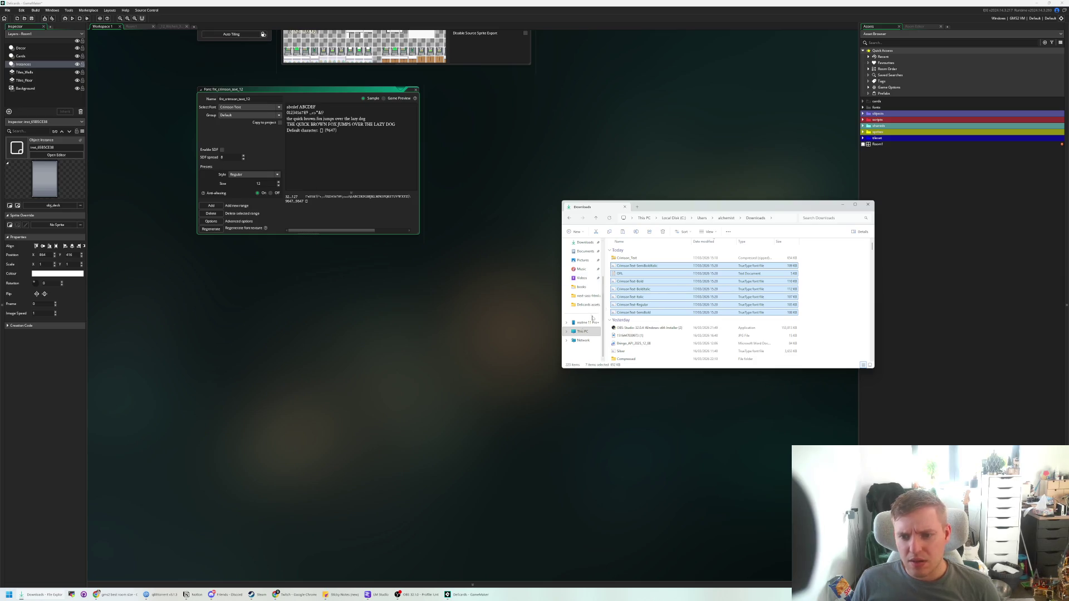
- Paste the fonts into Delicards assets on Work (P:) and include CrimsonText-Regular.ttf
left_click(582, 331)
double_click(692, 267)
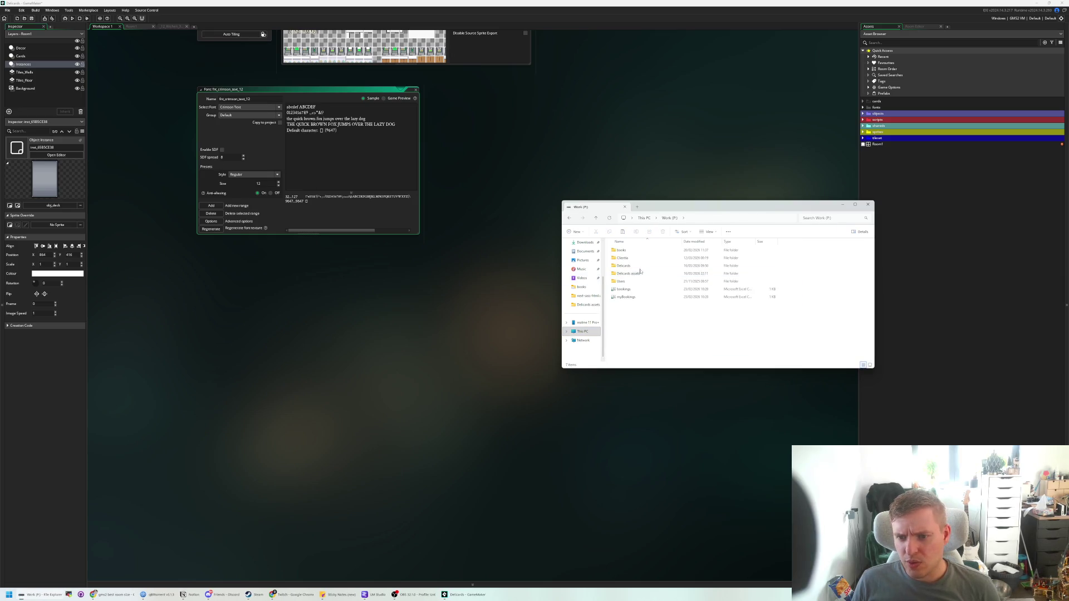
double_click(628, 273)
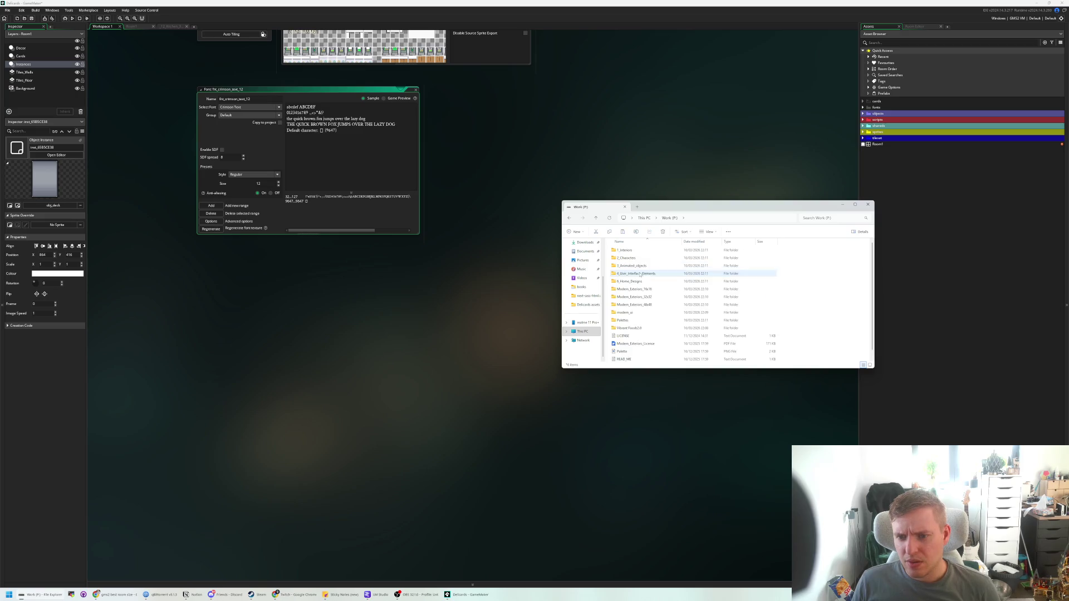
key("ctrl+v")
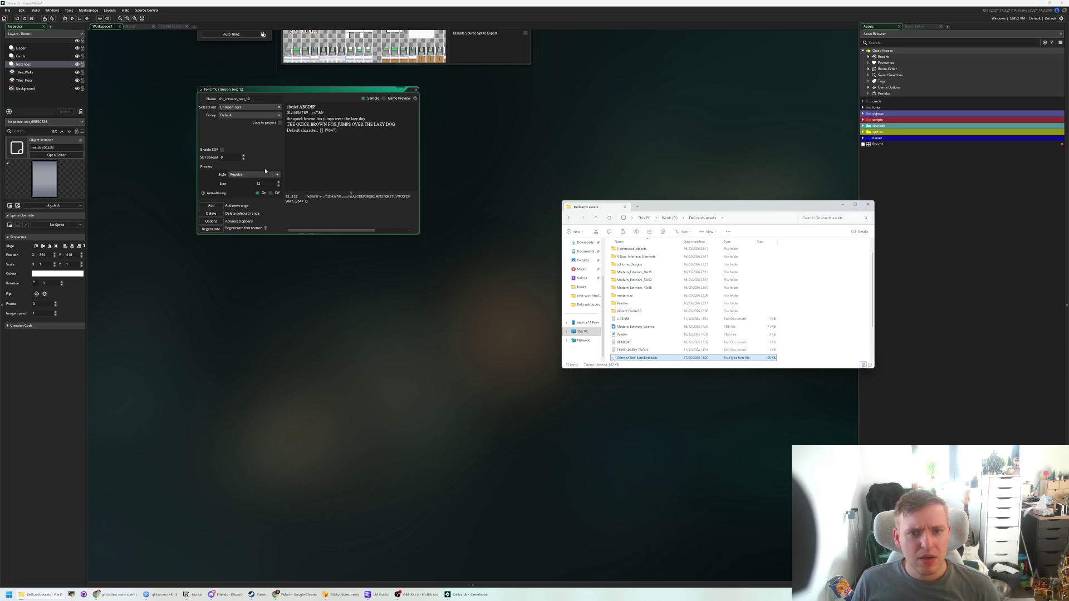
left_click(278, 122)
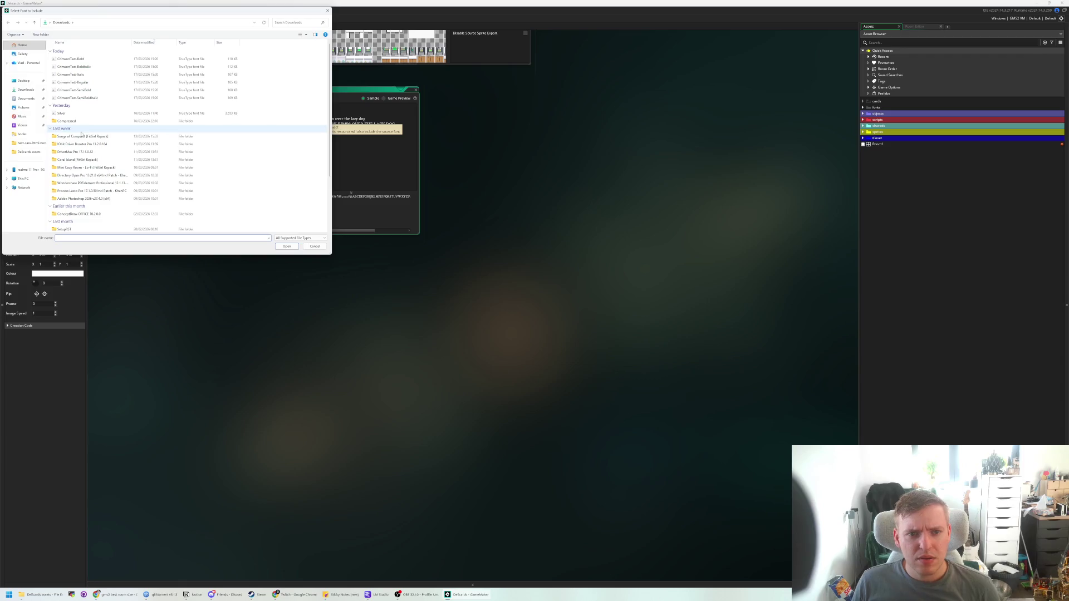
double_click(98, 82)
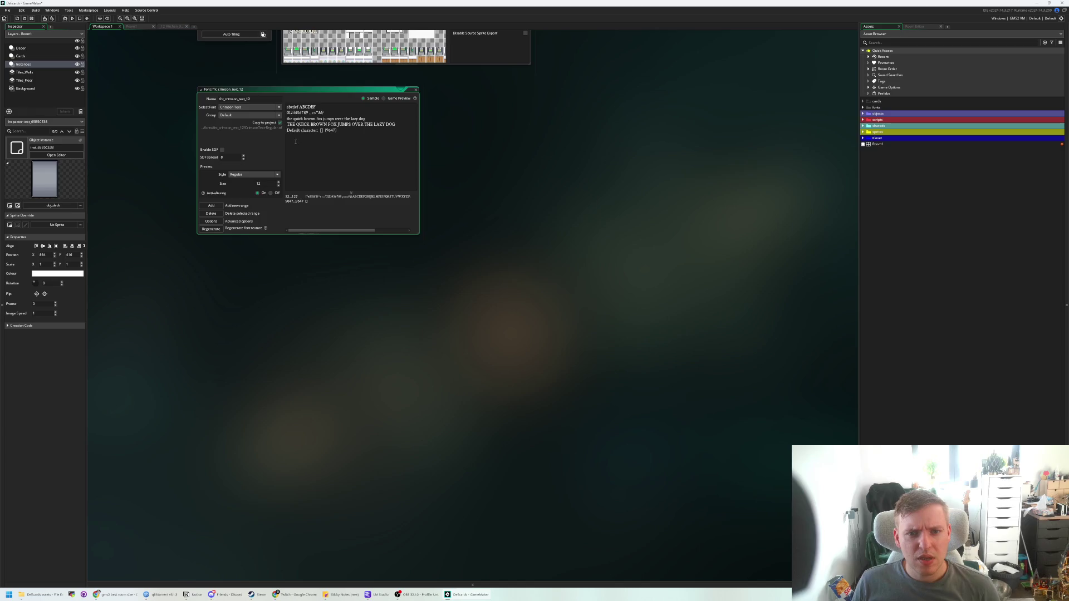
- Open the obj_card_ingredient object from the objects folder
left_click_drag(440, 177, 499, 272)
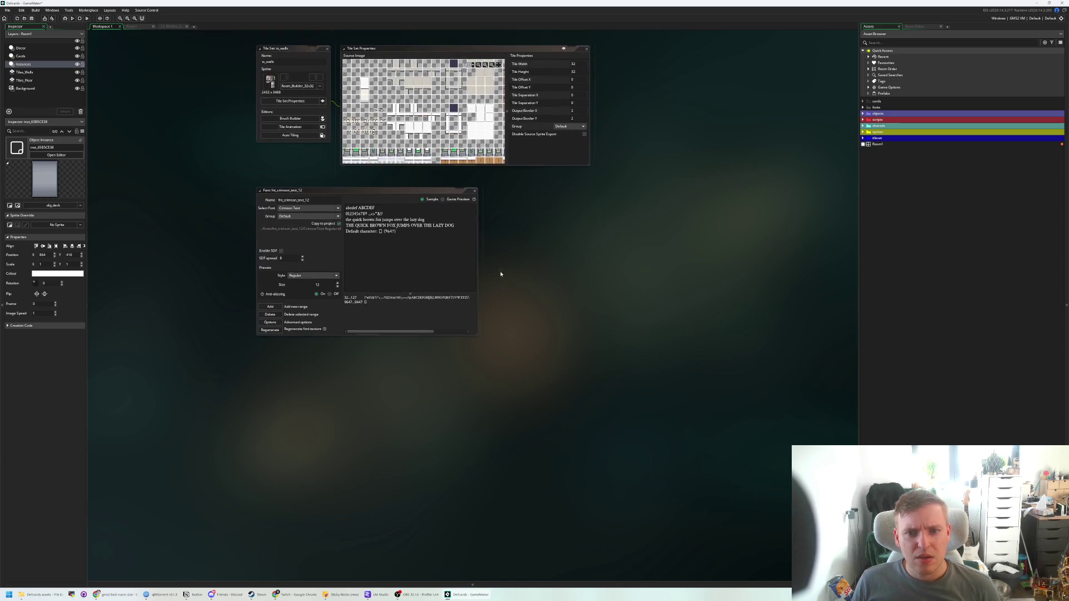
left_click(475, 194)
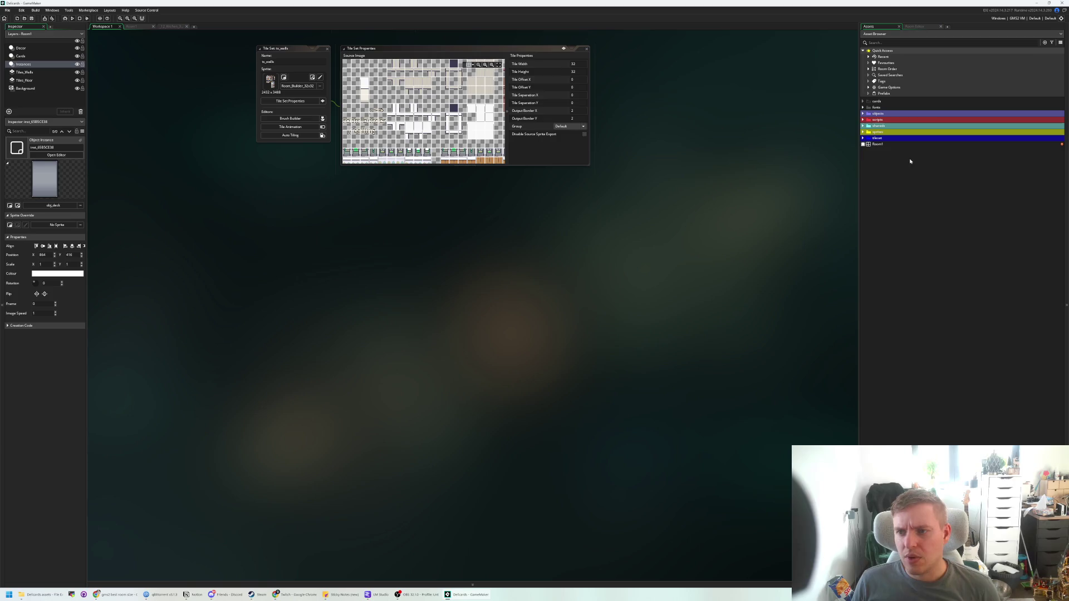
double_click(886, 107)
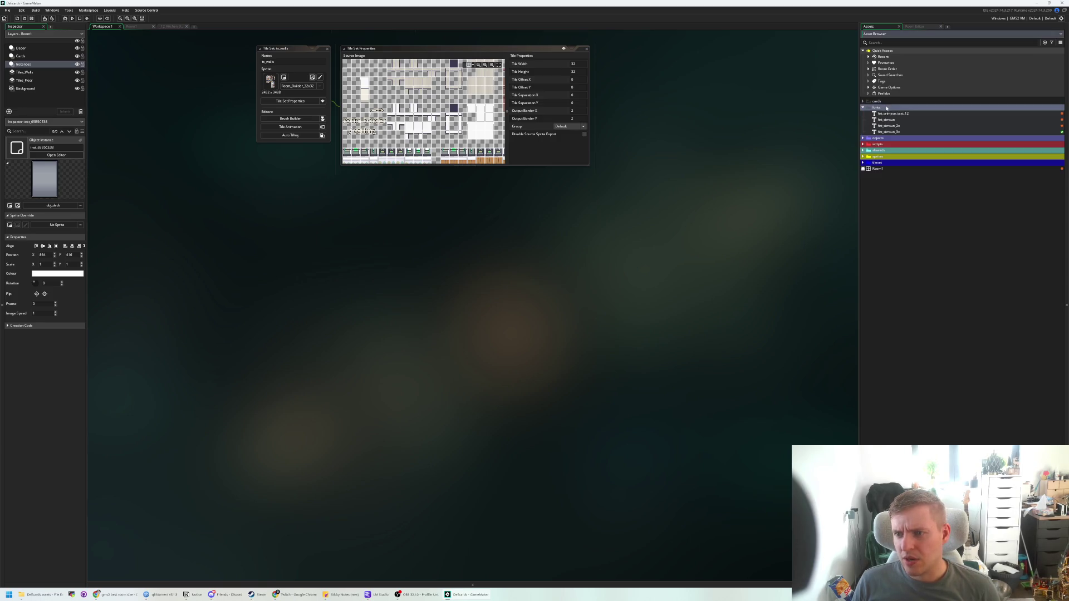
left_click(886, 139)
double_click(889, 139)
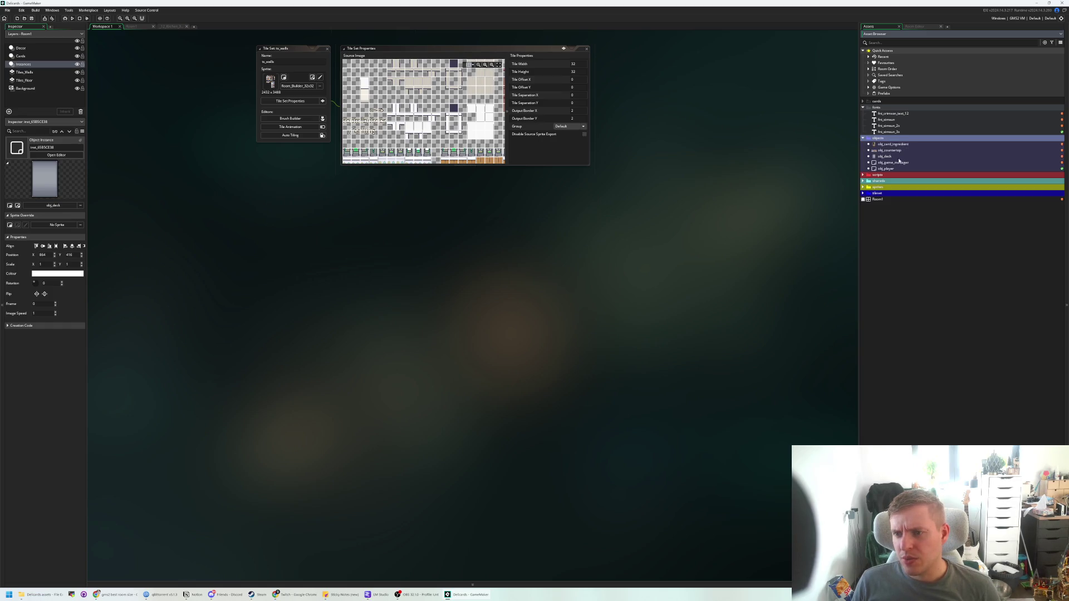
double_click(904, 144)
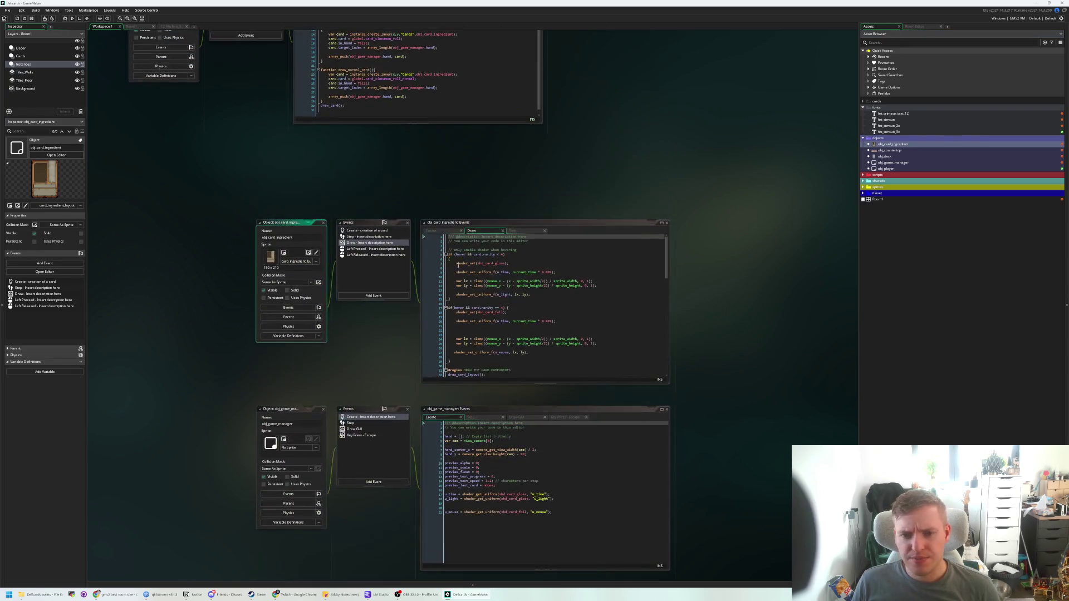
- Replace fnt_simsun with fnt_crimson_text_12 on line 115 and run the game
scroll(534, 351, "up", 2)
scroll(537, 345, "up", 2)
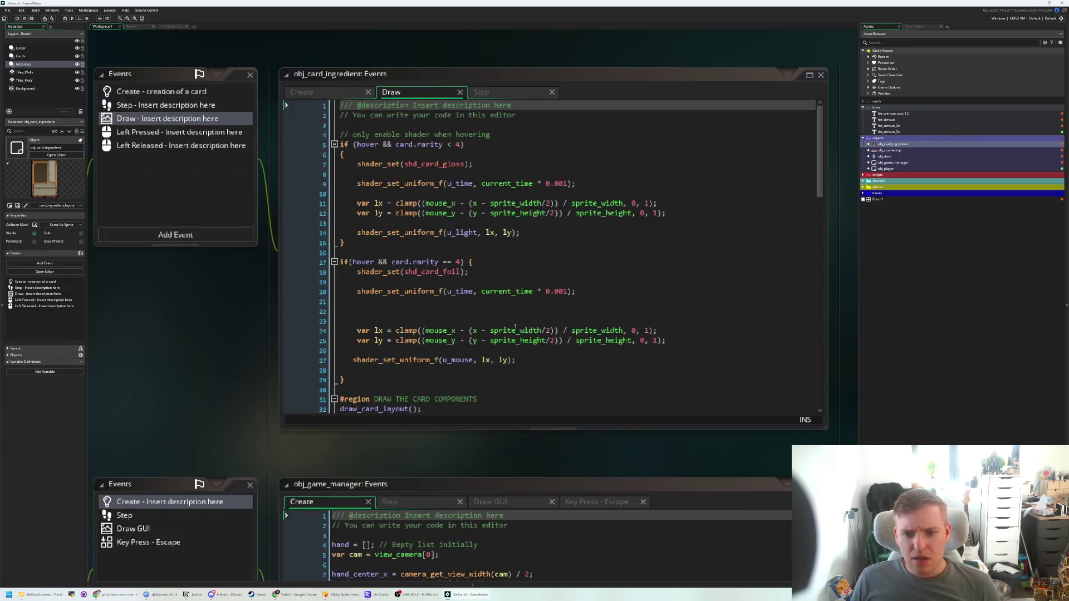
scroll(483, 280, "down", 10)
scroll(483, 280, "down", 8)
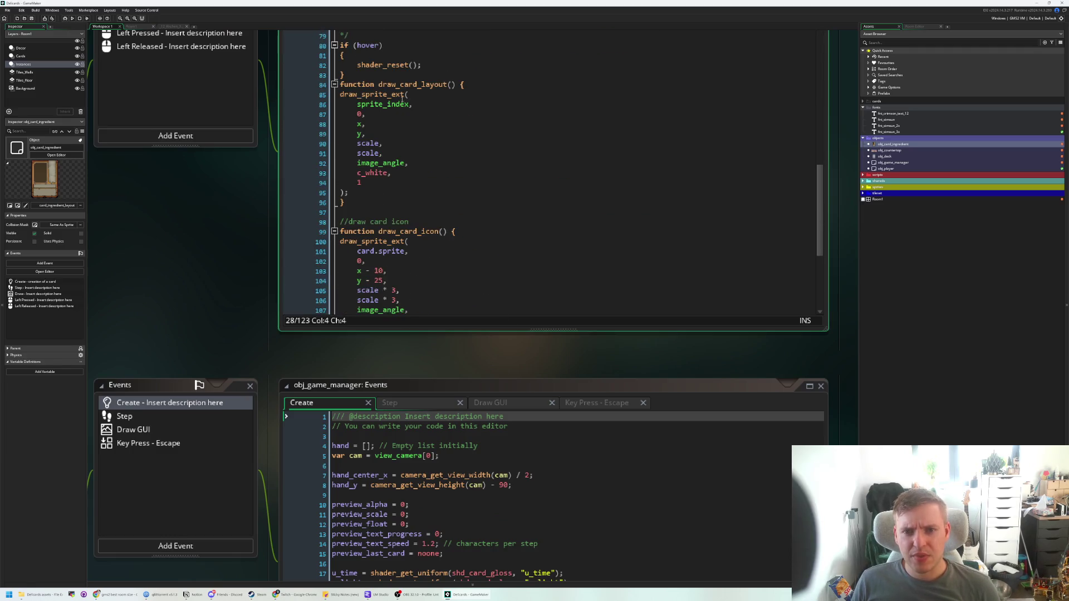
scroll(406, 122, "down", 5)
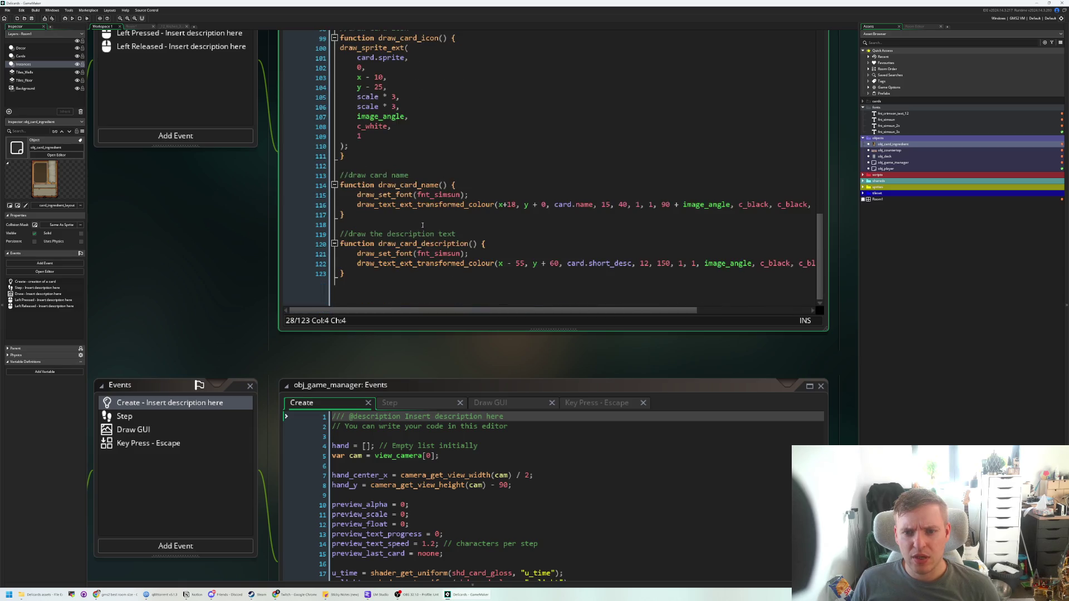
double_click(440, 195)
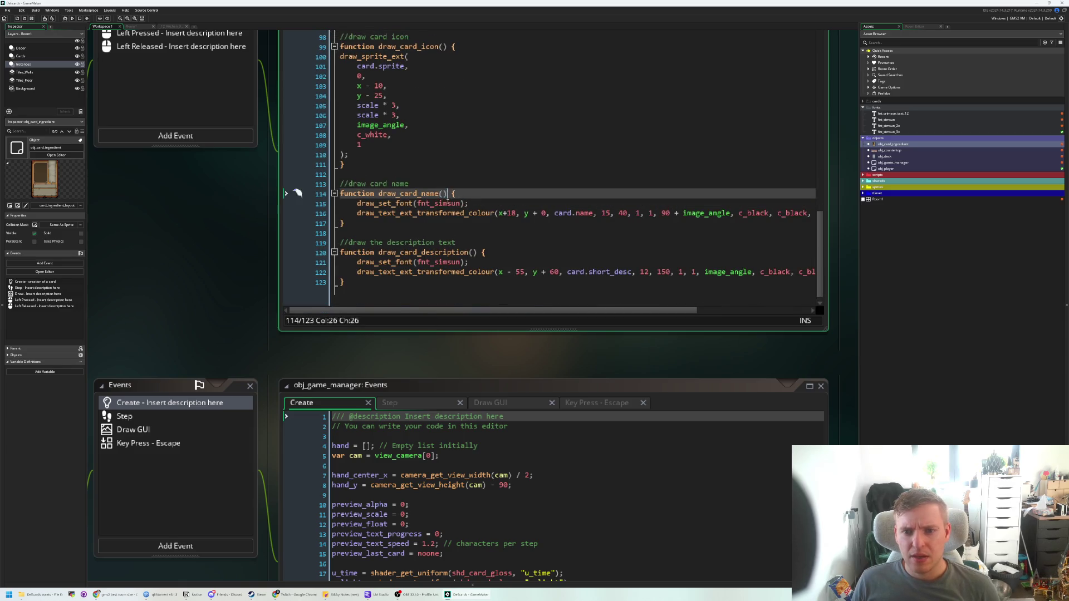
type("fnt_cr")
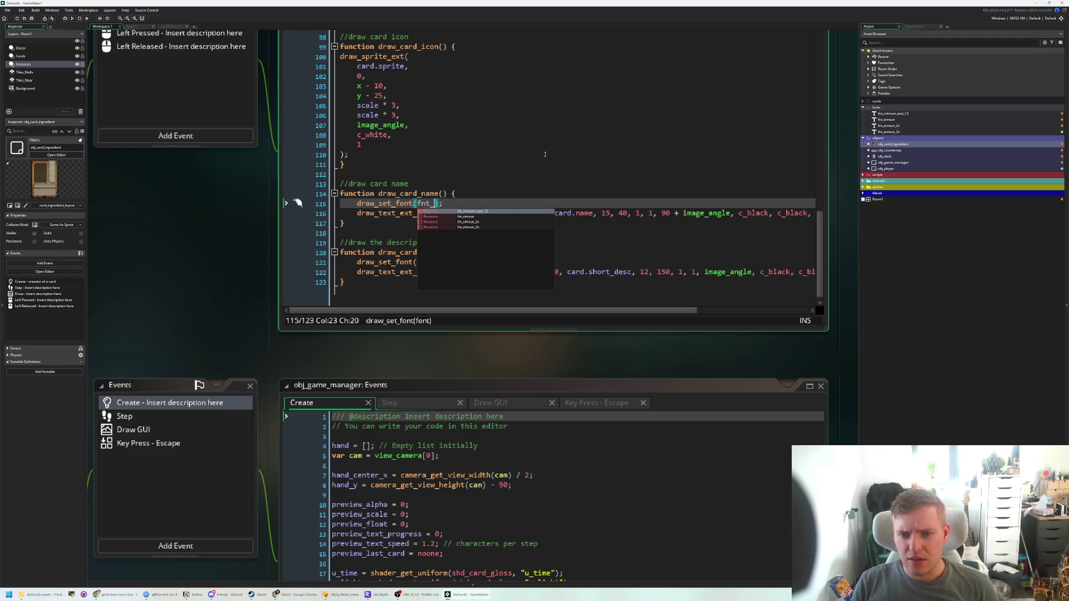
key("Return")
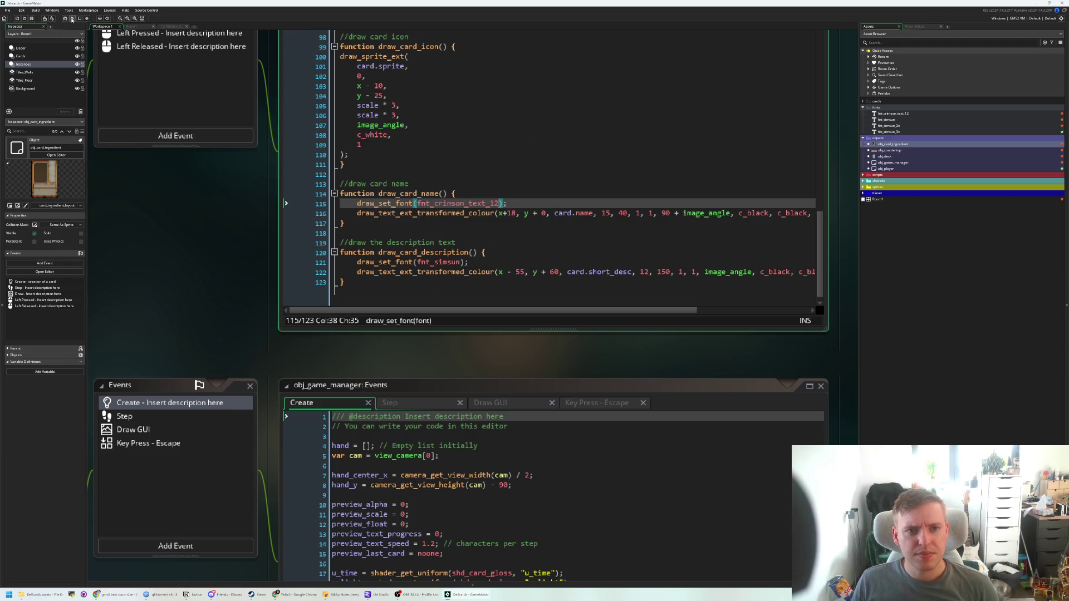
left_click(71, 20)
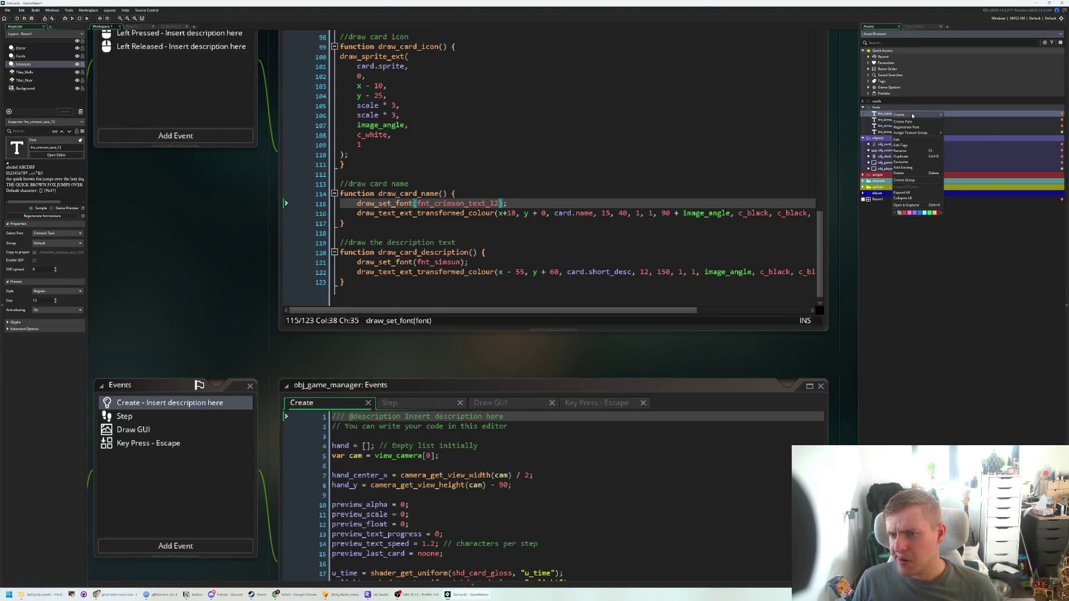
- Try fnt_crimson_text_12 with anti-aliasing off and preview its in-game rendering
left_click(897, 139)
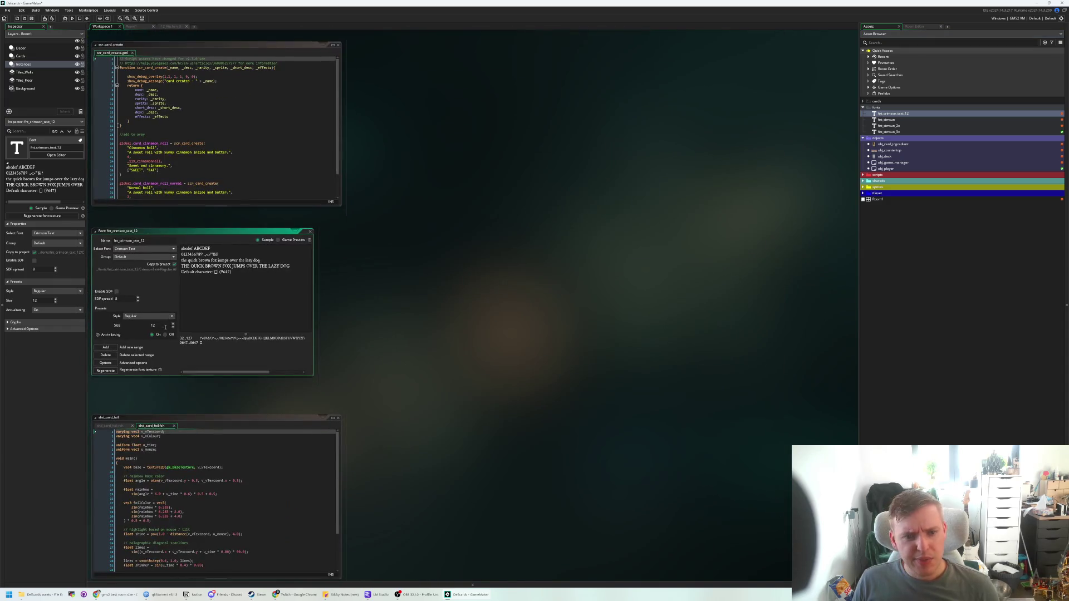
left_click(165, 334)
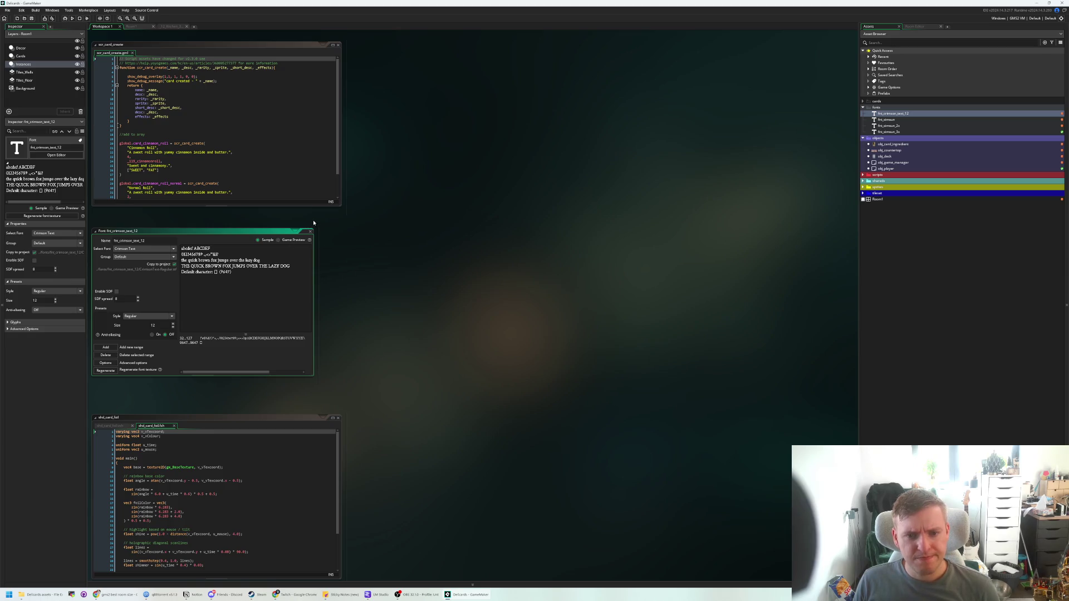
left_click(278, 240)
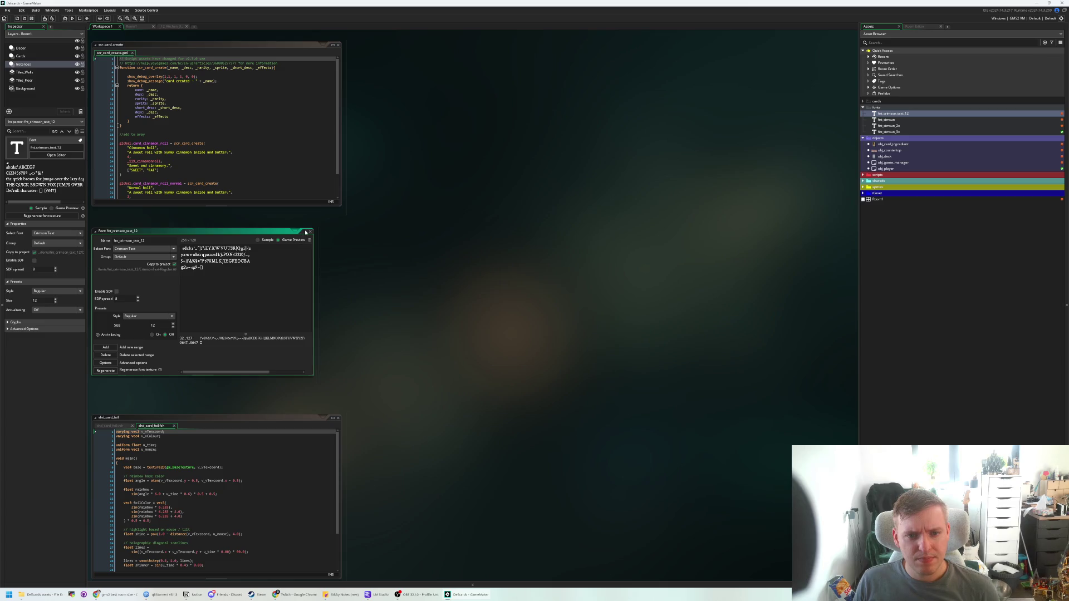
left_click(158, 336)
left_click(172, 335)
- Enable SDF with anti-aliasing off, close the font editor, and test-run the game
left_click(117, 291)
left_click(158, 335)
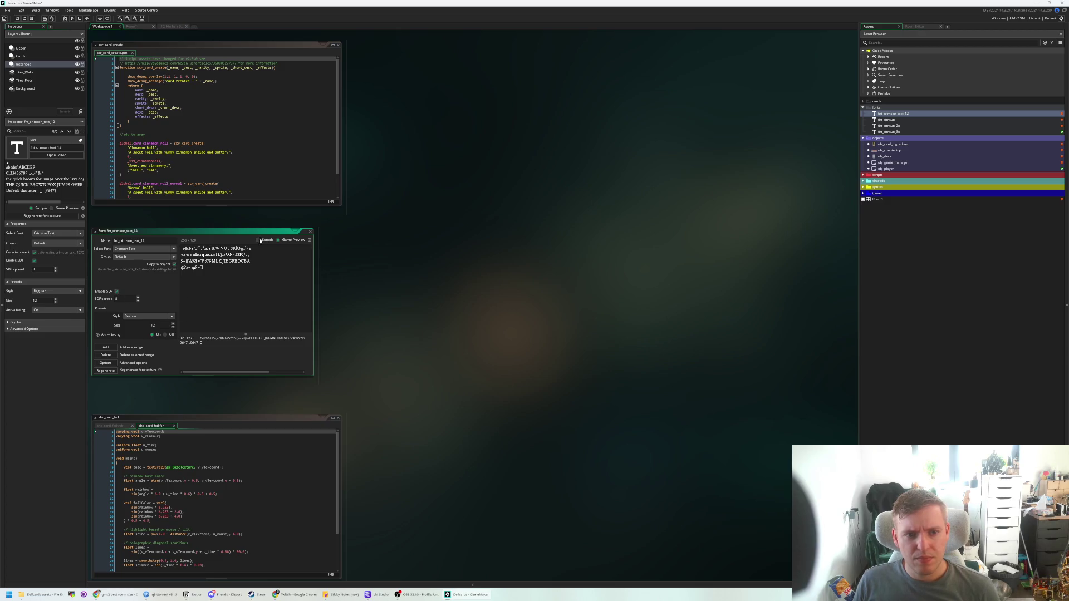
left_click(166, 335)
left_click(310, 231)
left_click(79, 19)
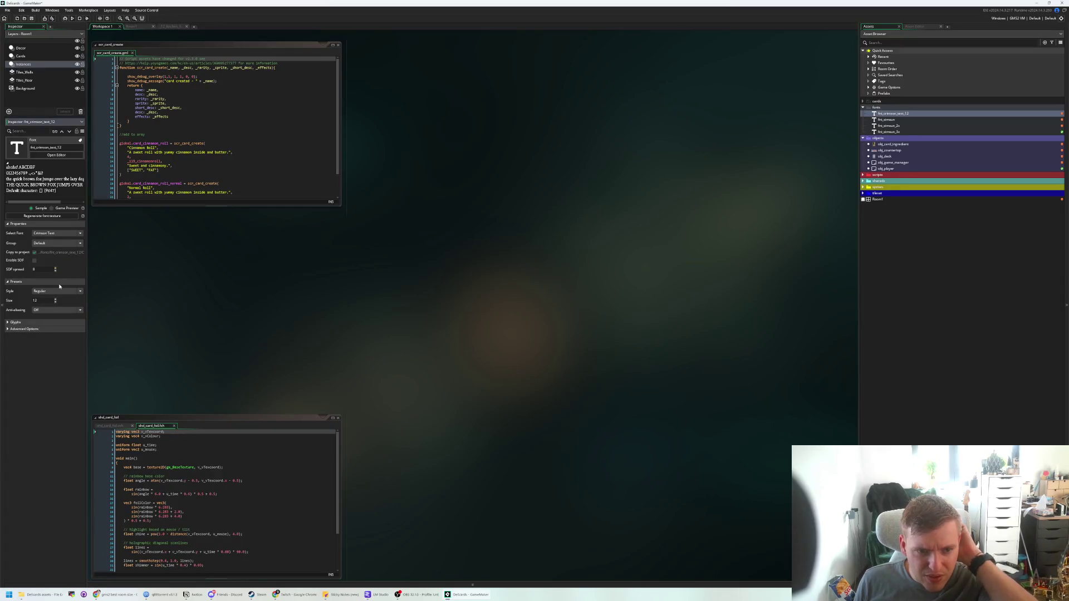
- Set anti-aliasing to On and expand Advanced Options, keeping hinting at Normal
left_click(55, 309)
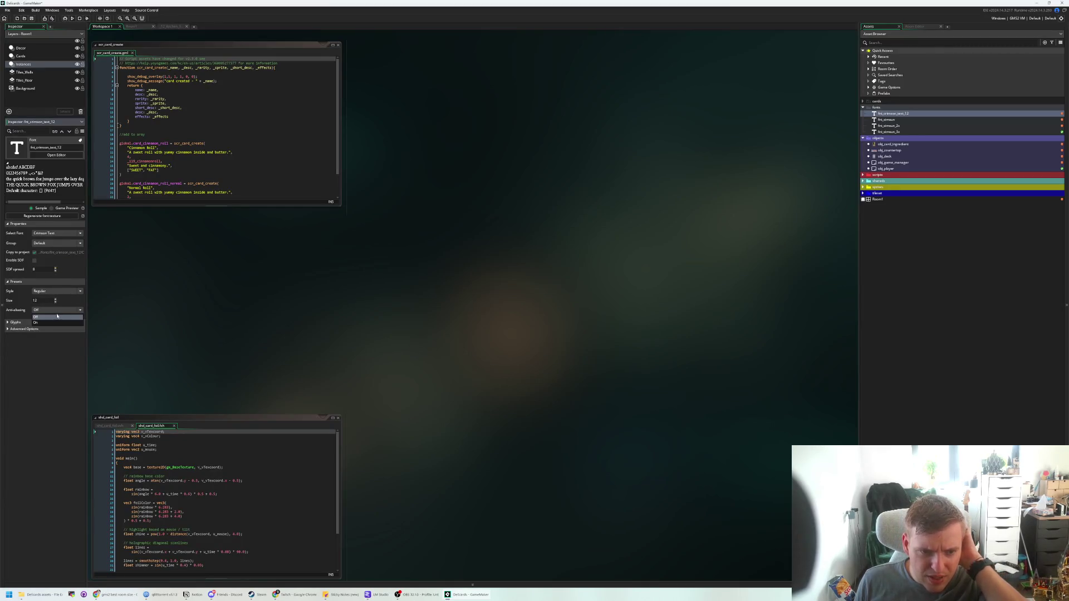
left_click(55, 323)
left_click(34, 330)
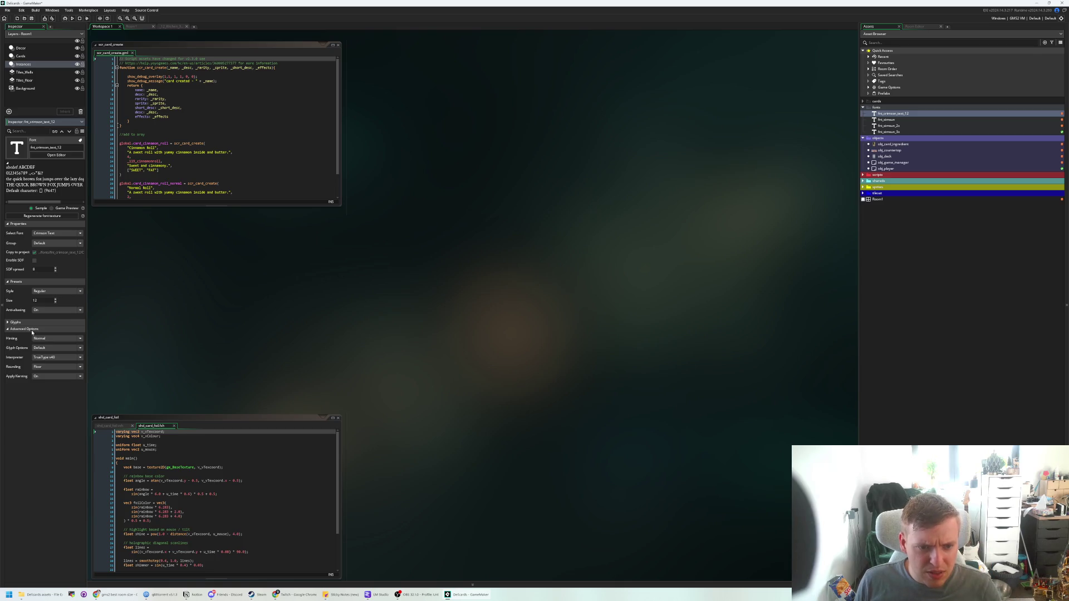
left_click(34, 330)
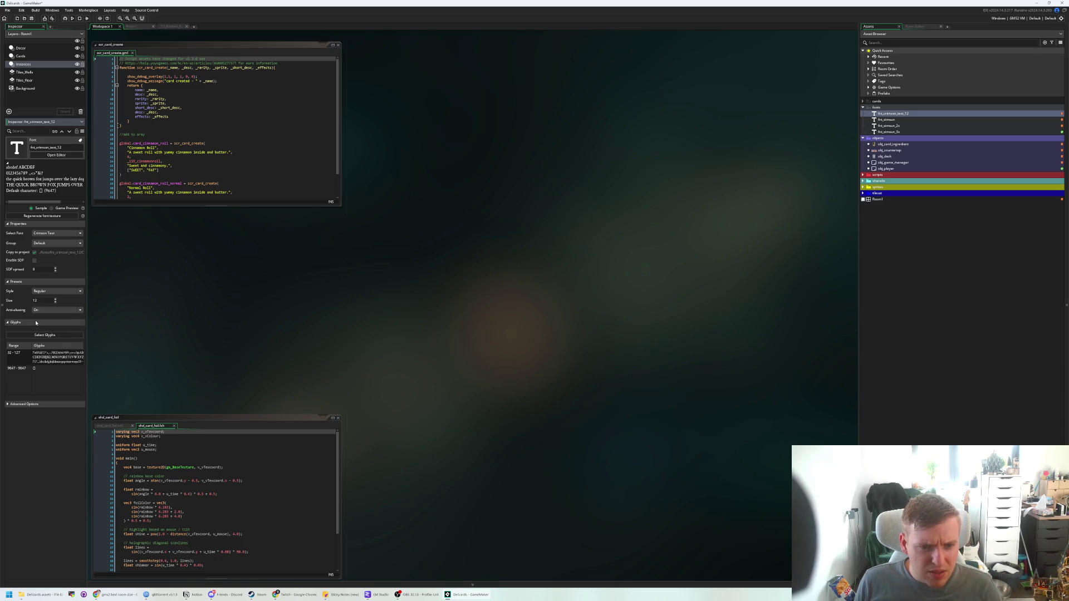
left_click(36, 322)
left_click(36, 323)
left_click(36, 329)
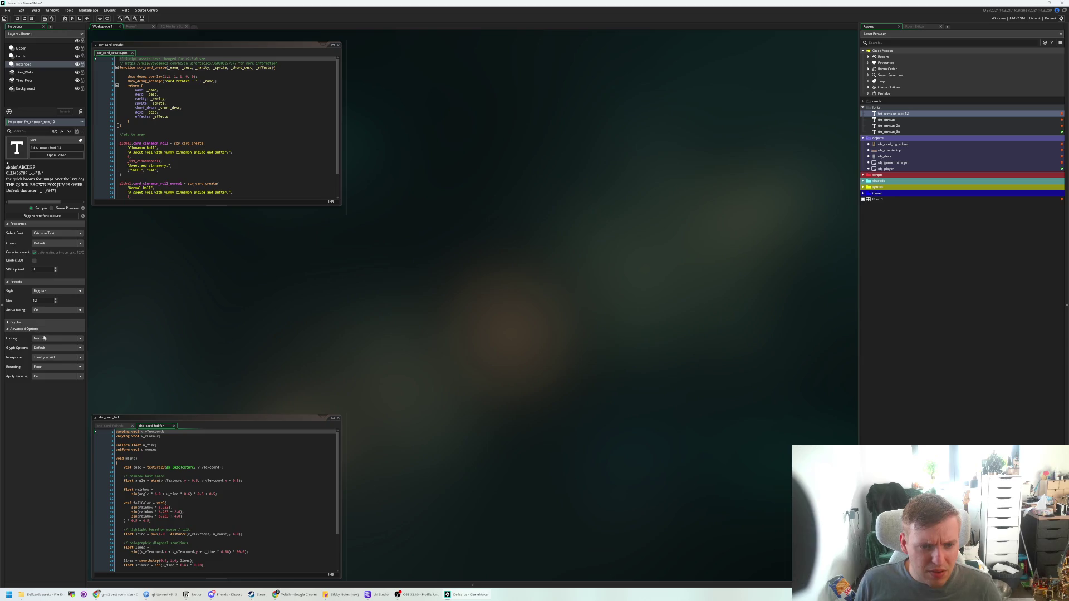
left_click(44, 338)
left_click(45, 339)
- Change the glyph rounding from Floor to Round
left_click(47, 350)
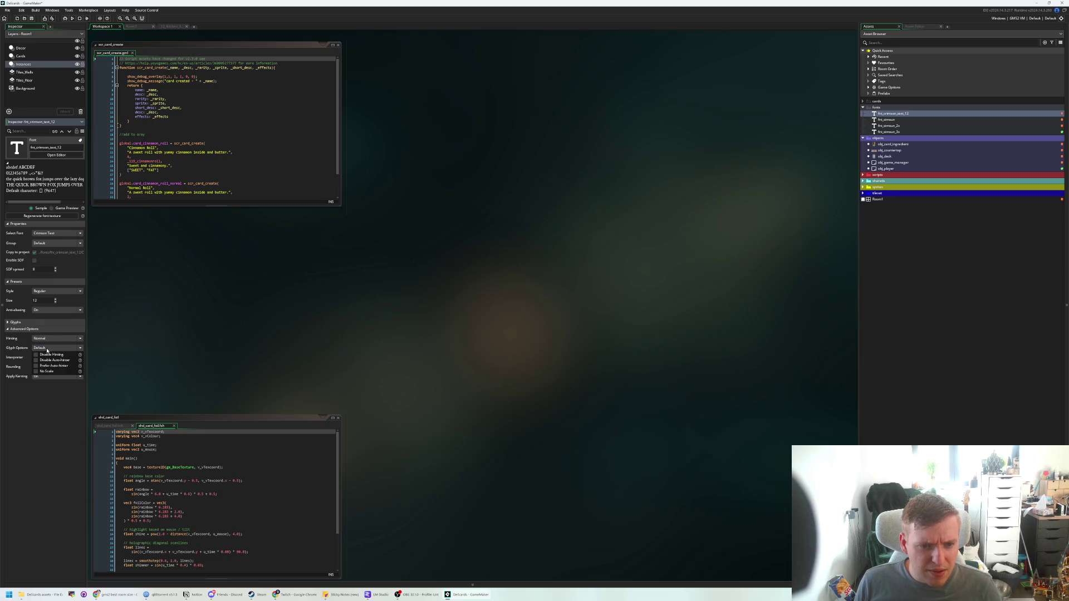
left_click(52, 357)
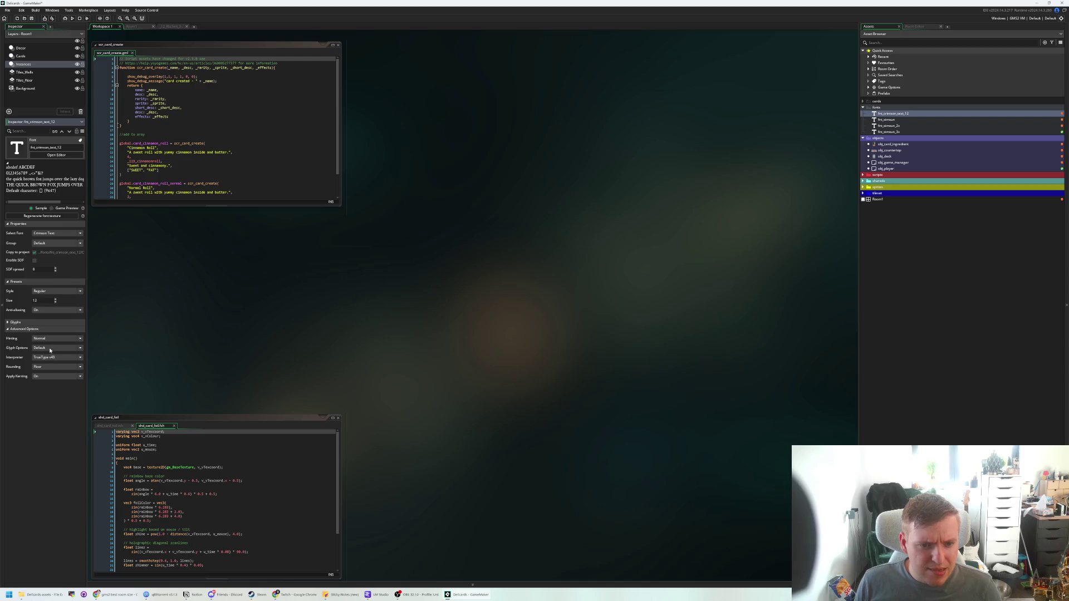
left_click(50, 350)
mouse_move(81, 373)
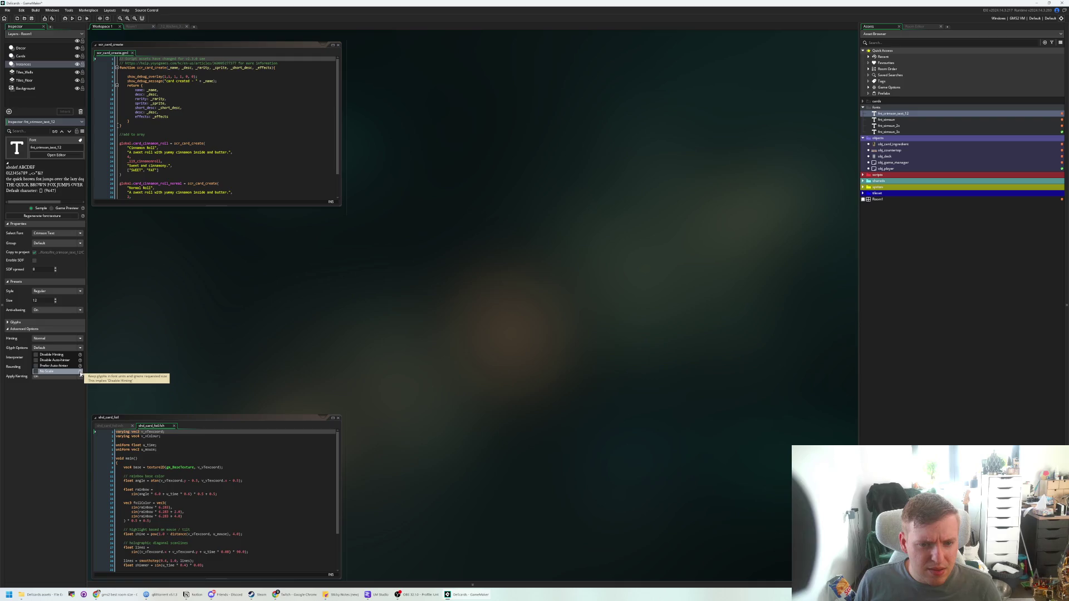
left_click(55, 415)
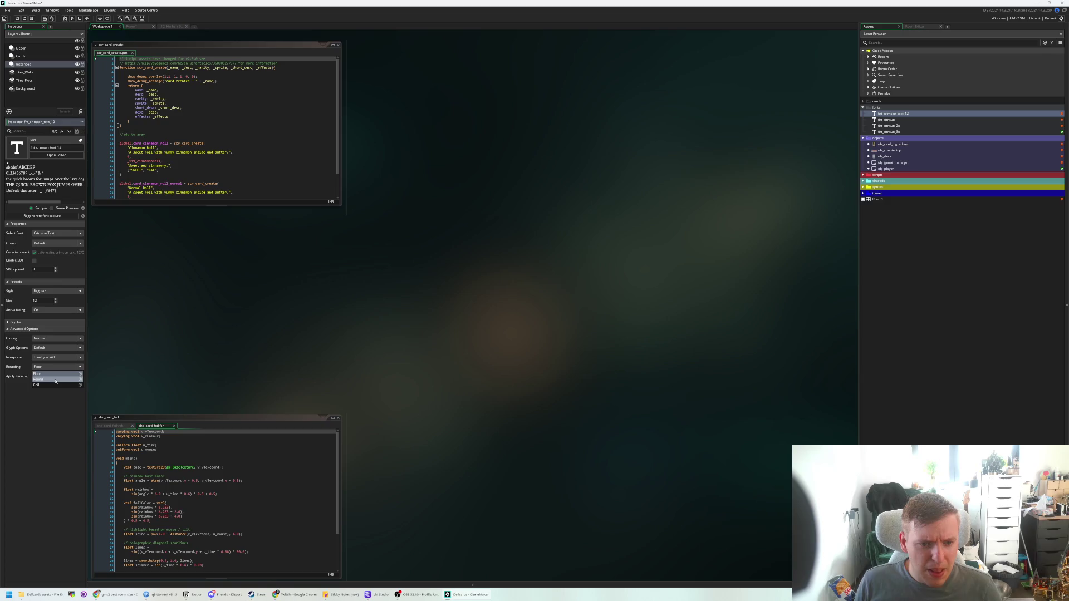
left_click(56, 380)
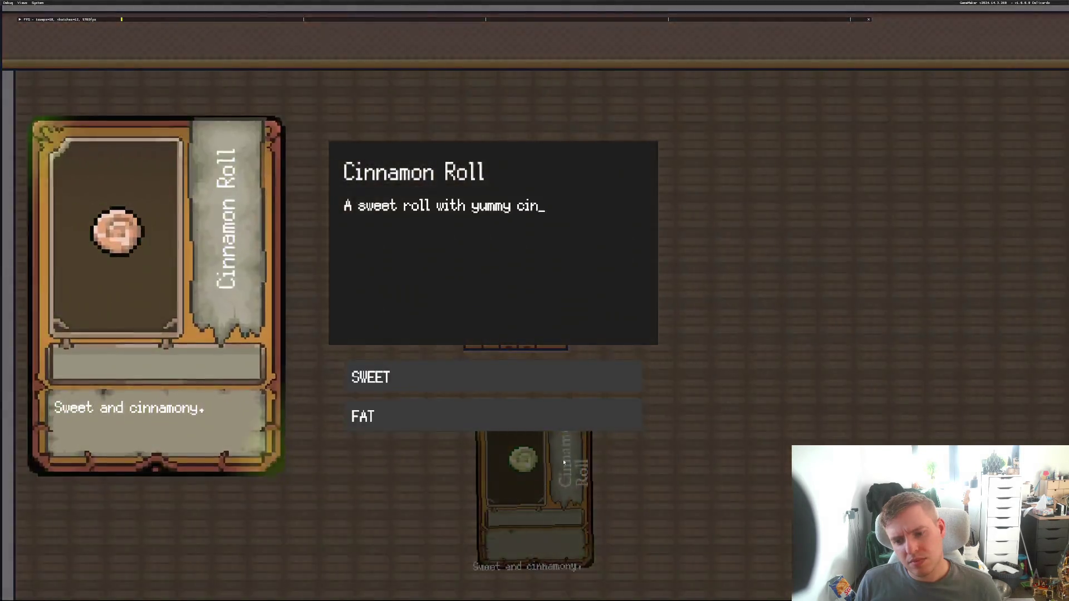
left_click(676, 346)
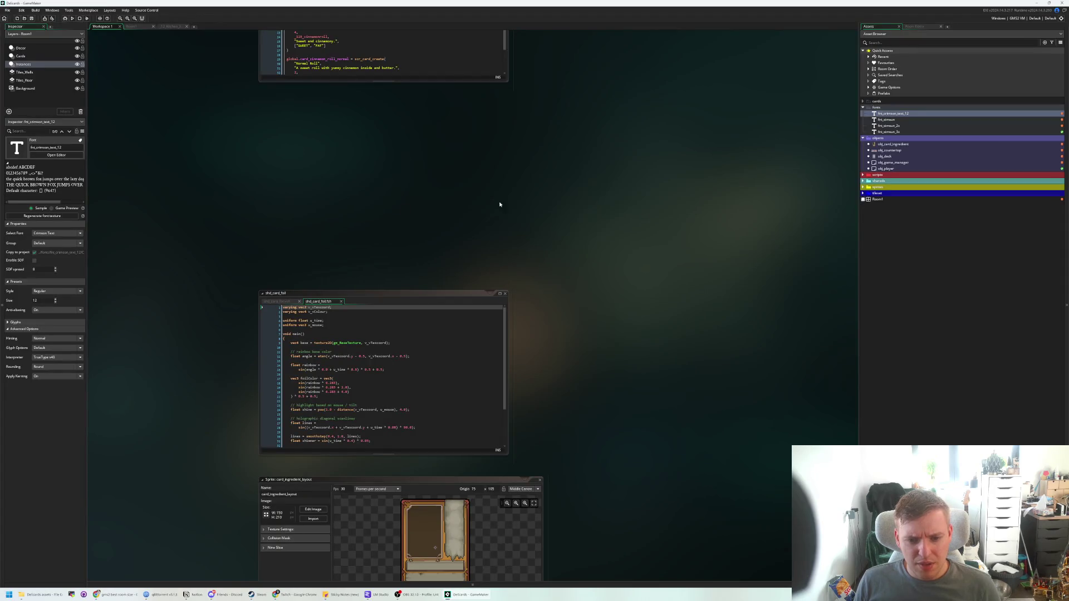
- Place the cursor on the x-scale argument of the card name's draw call
scroll(432, 237, "up", 10)
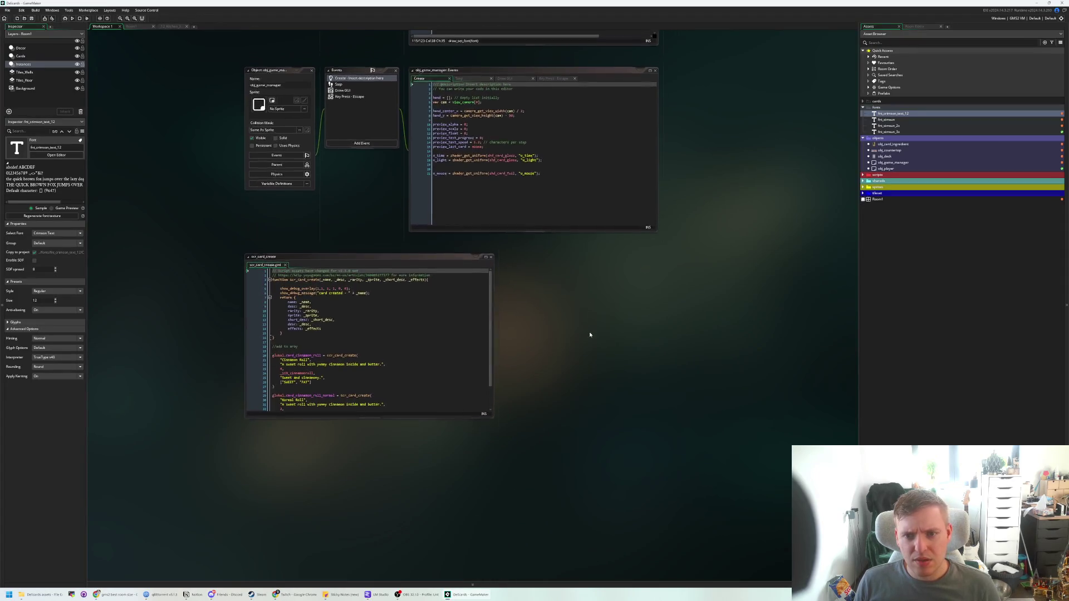
scroll(589, 334, "up", 8)
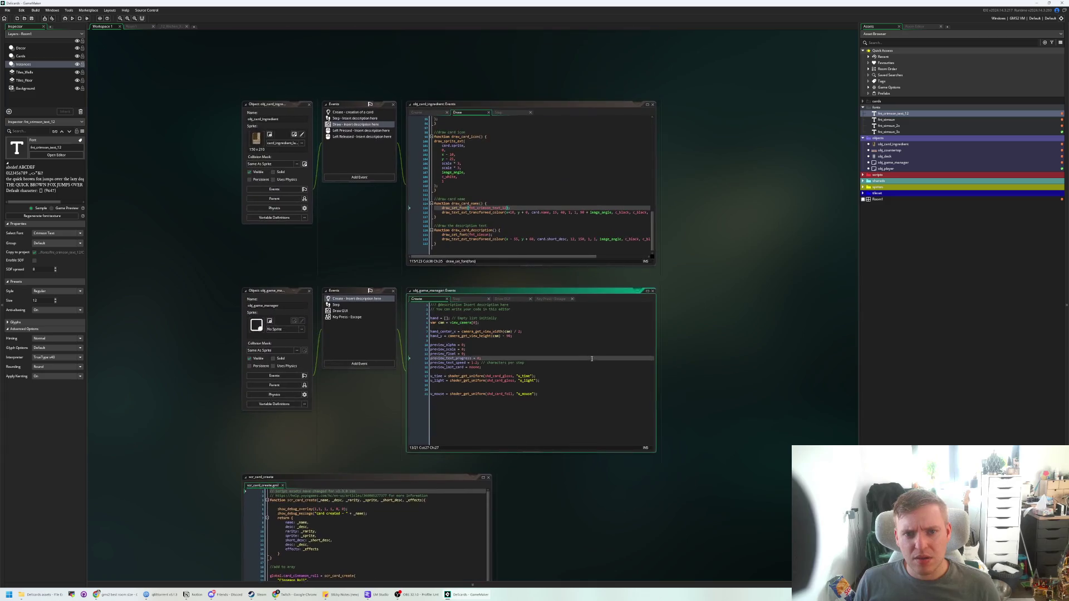
scroll(532, 167, "up", 4)
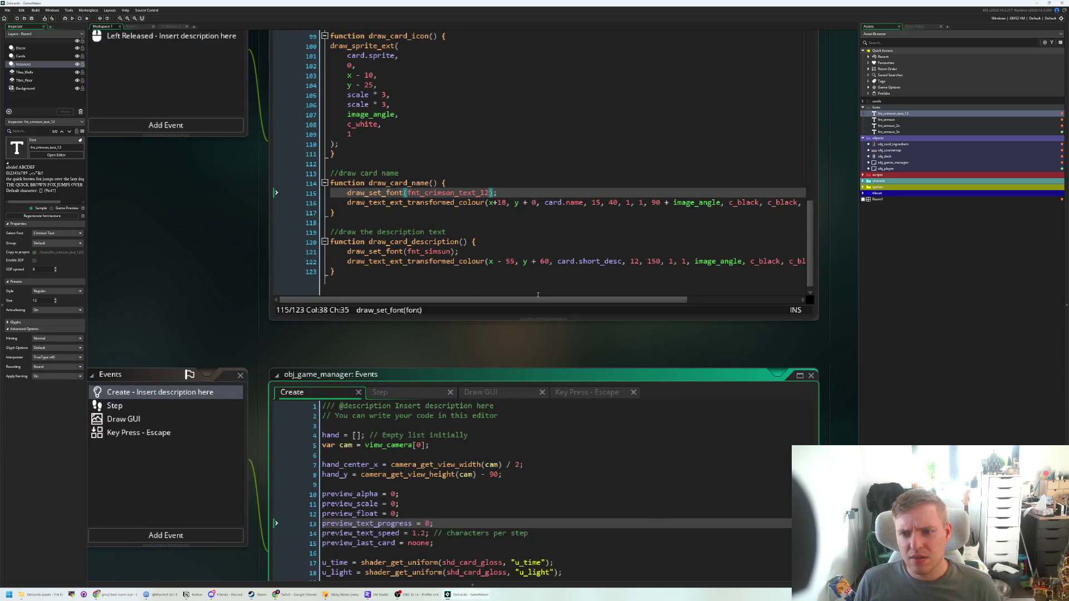
left_click(630, 203)
left_click(646, 202)
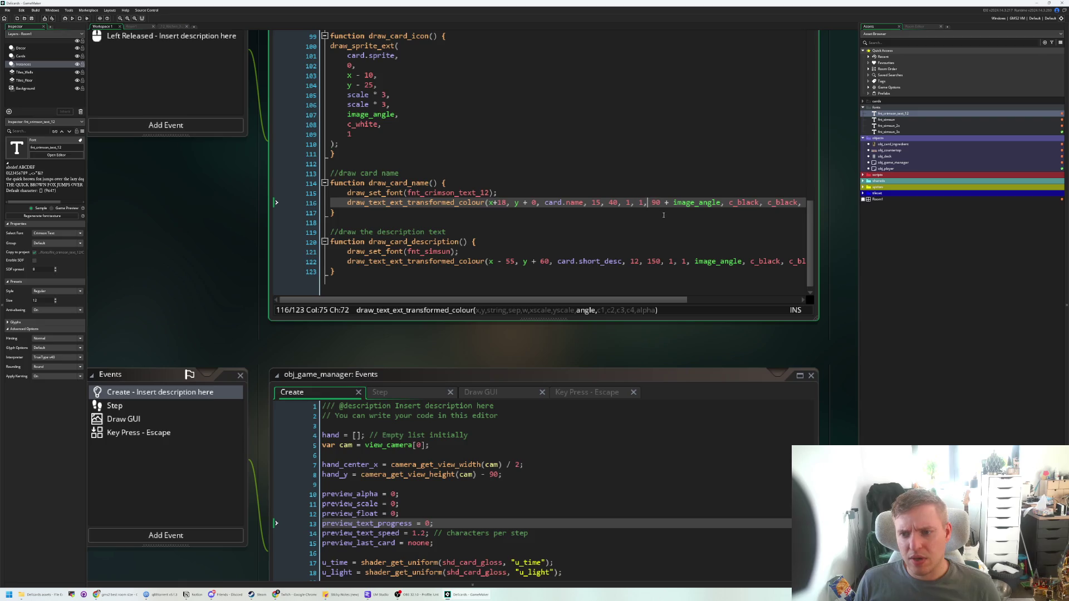
key("Left")
key("Left")
key("Left")
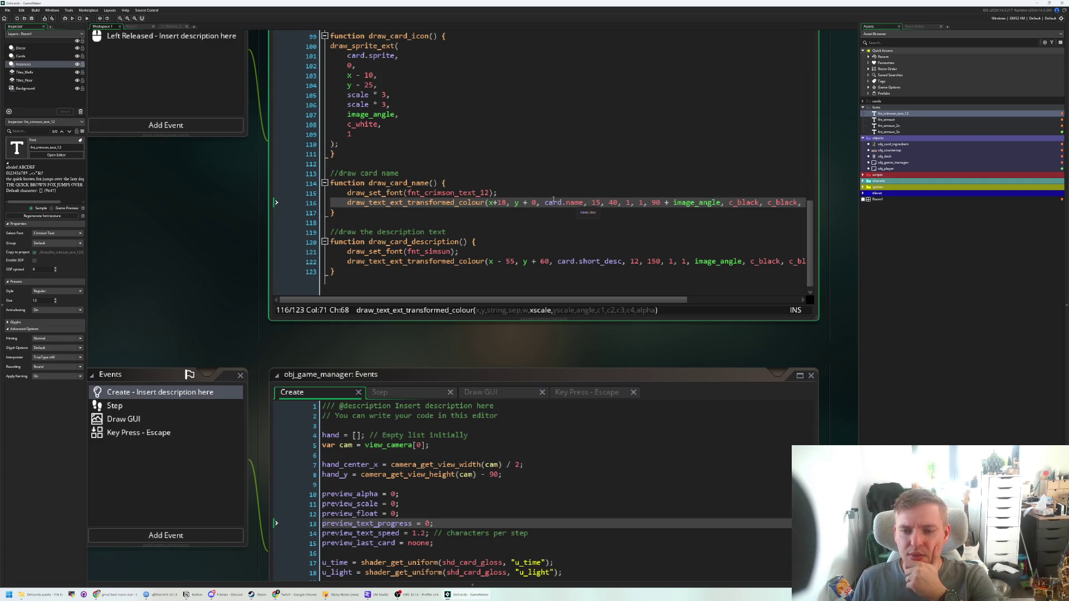
- Try fnt_simsun from line 121 as line 115's name font, then undo it
double_click(434, 252)
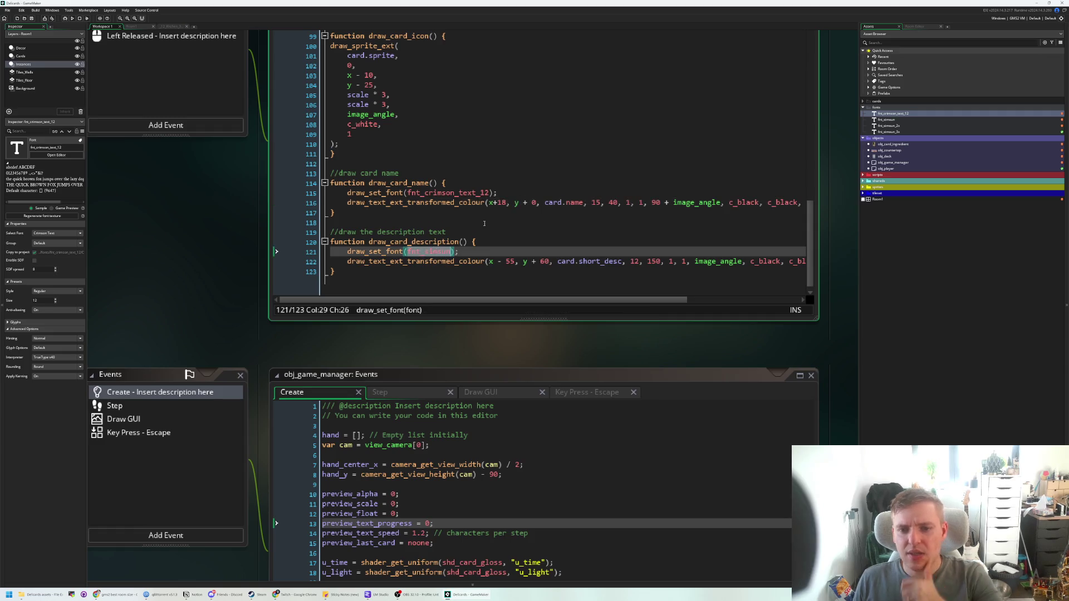
key("ctrl+c")
double_click(467, 192)
key("ctrl+v")
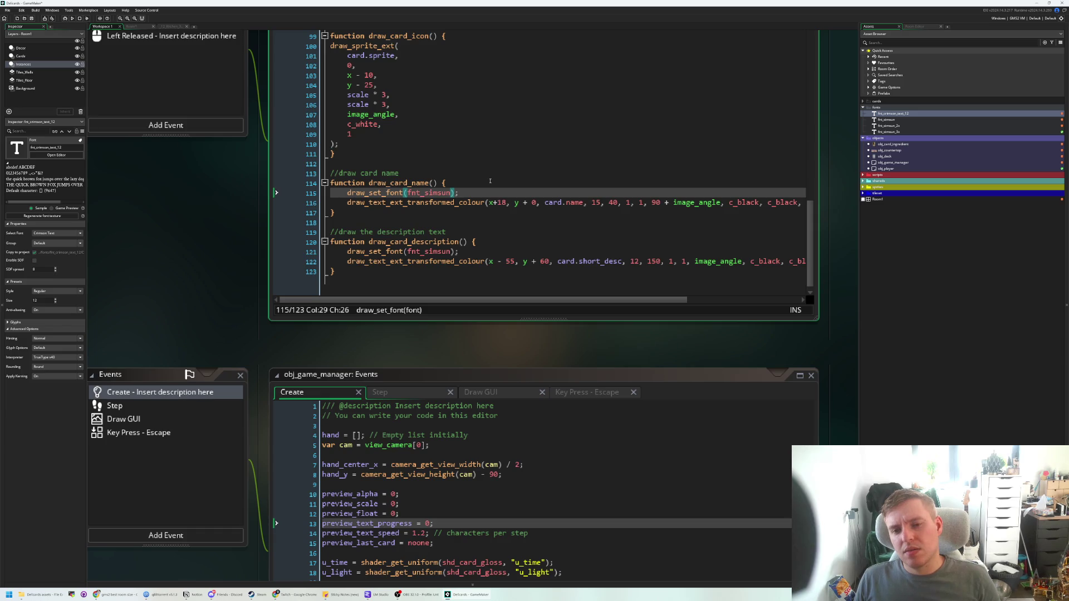
key("ctrl+z")
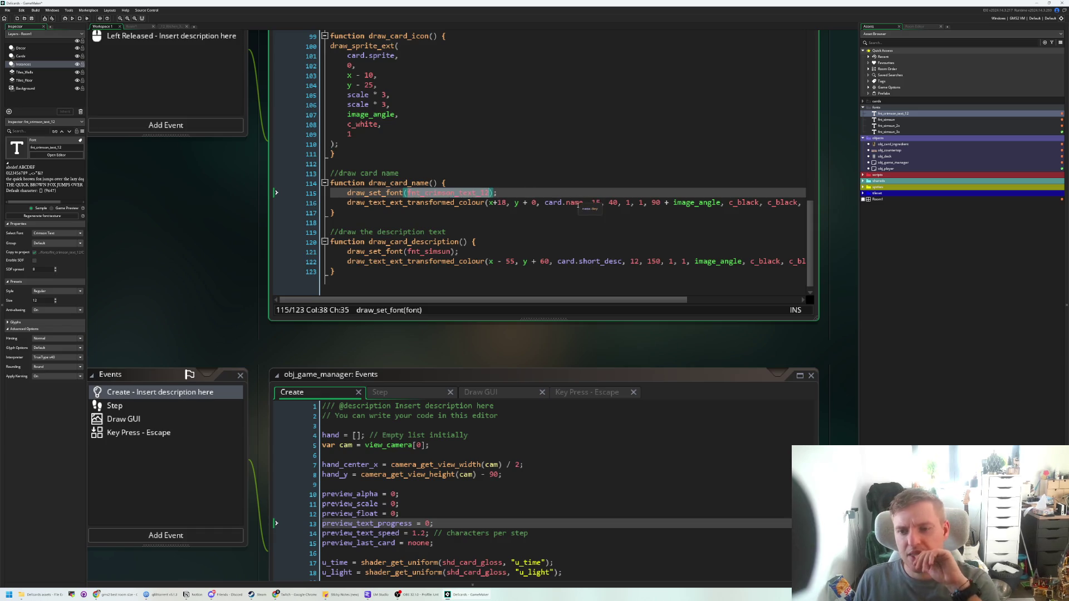
mouse_move(640, 302)
left_mouse_down()
mouse_move(693, 304)
mouse_move(638, 304)
left_mouse_up()
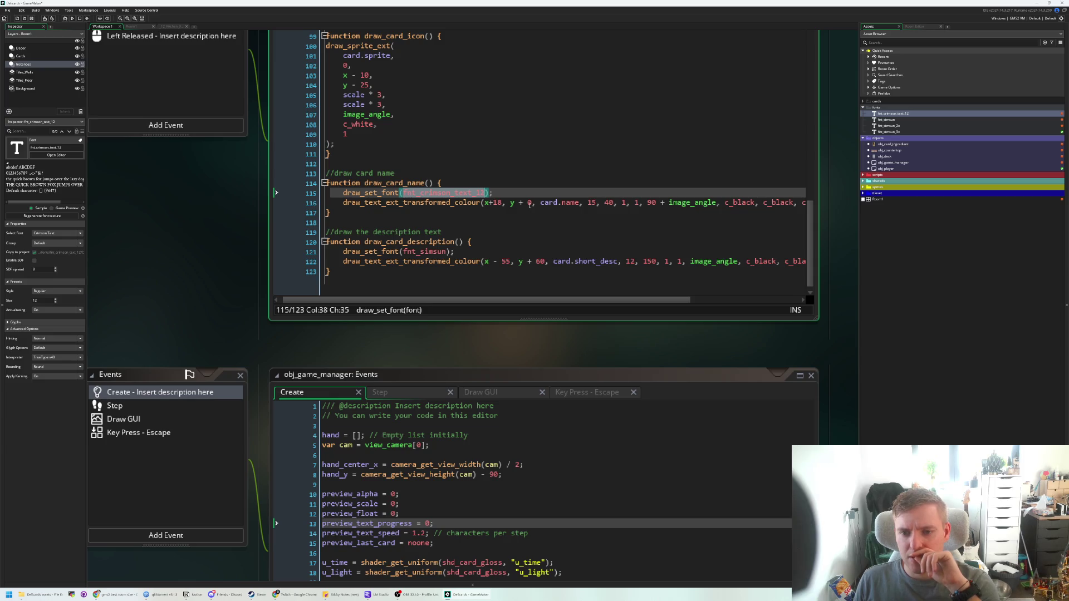
right_click(894, 107)
- Create the Font5 font asset in the fonts folder, then run the game
mouse_move(941, 109)
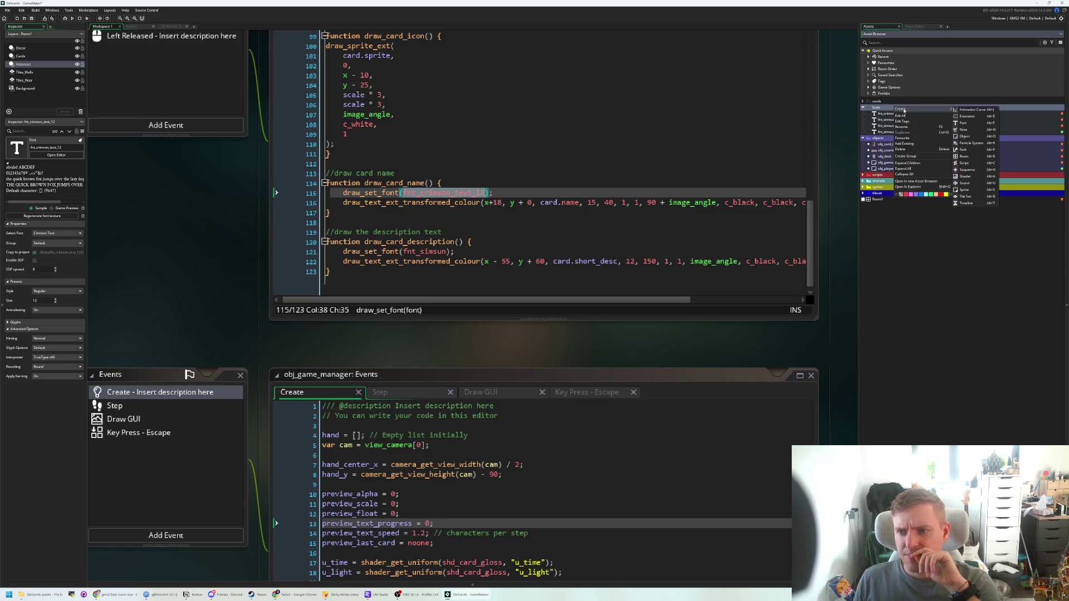
left_click(971, 122)
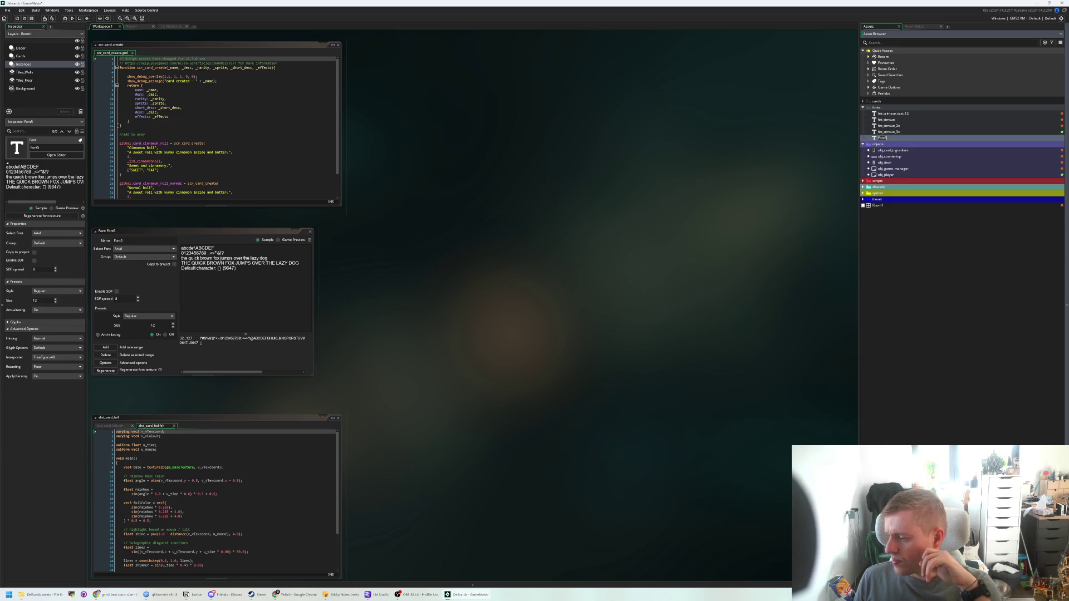
left_click(289, 154)
key("F5")
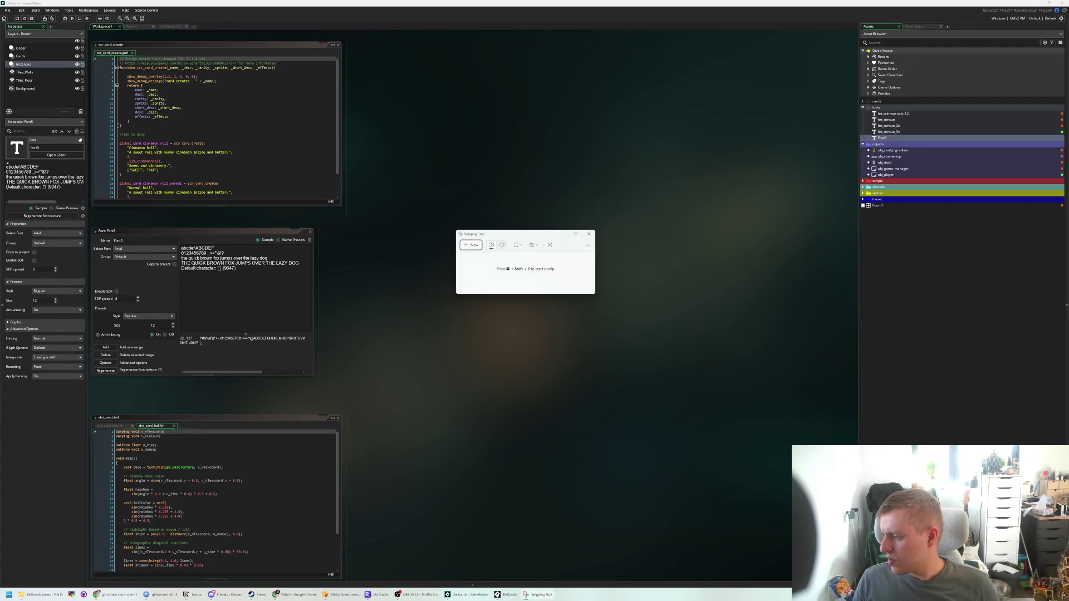
left_click(471, 245)
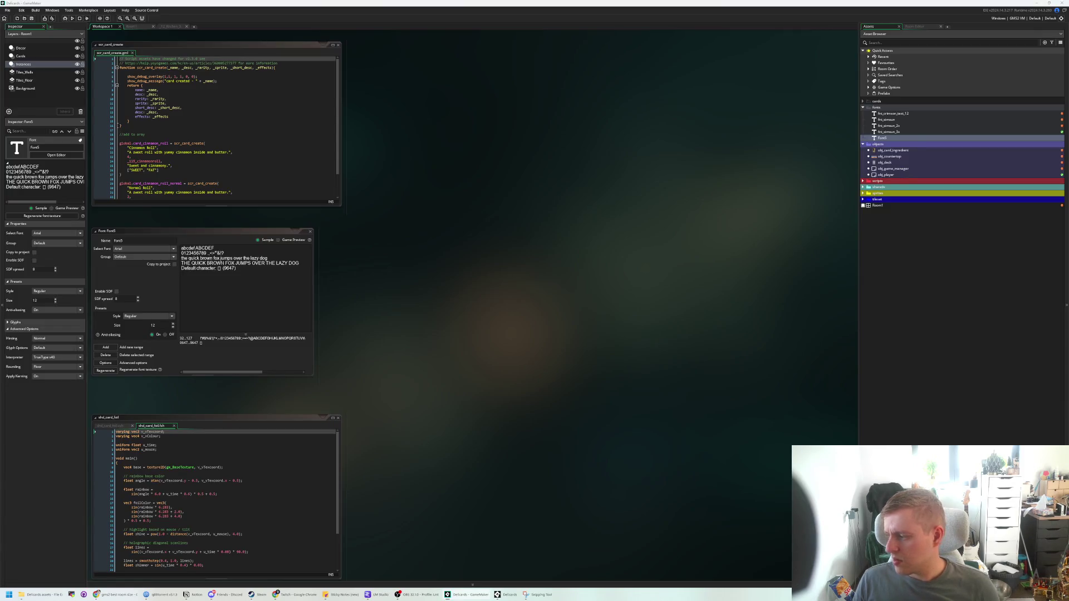
key("super")
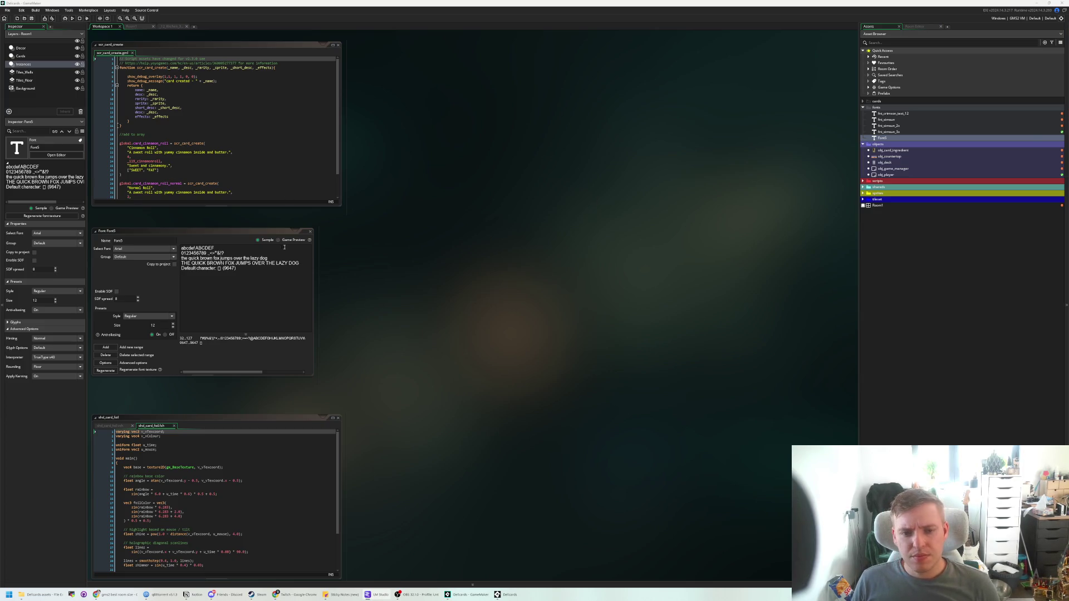
- Switch Font5's anti-aliasing off, then open fnt_simsun and obj_card_ingredient's Draw event
left_click_drag(358, 199, 408, 223)
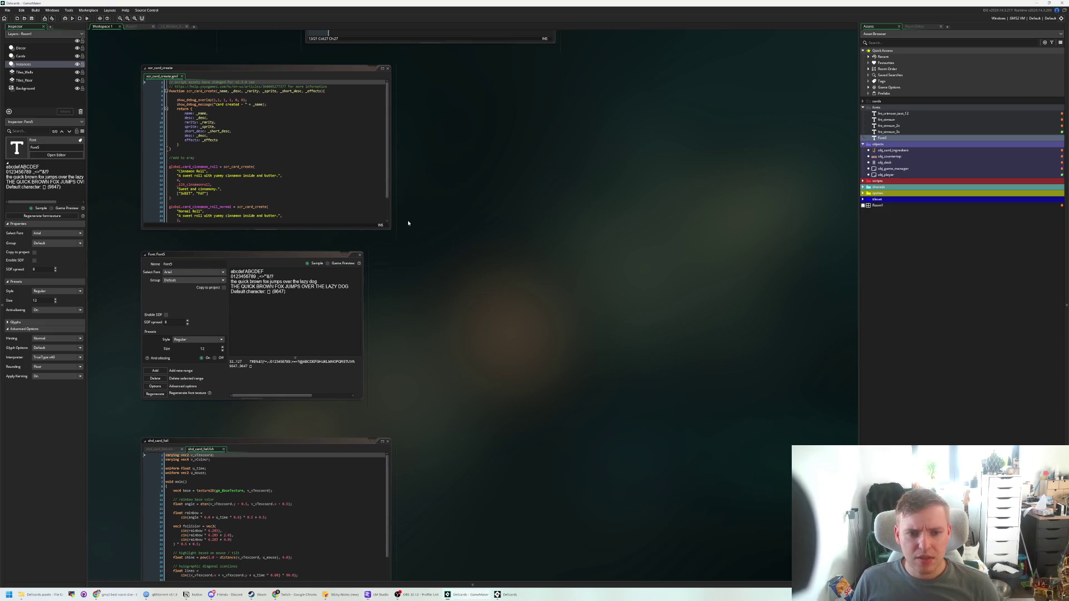
left_click(215, 359)
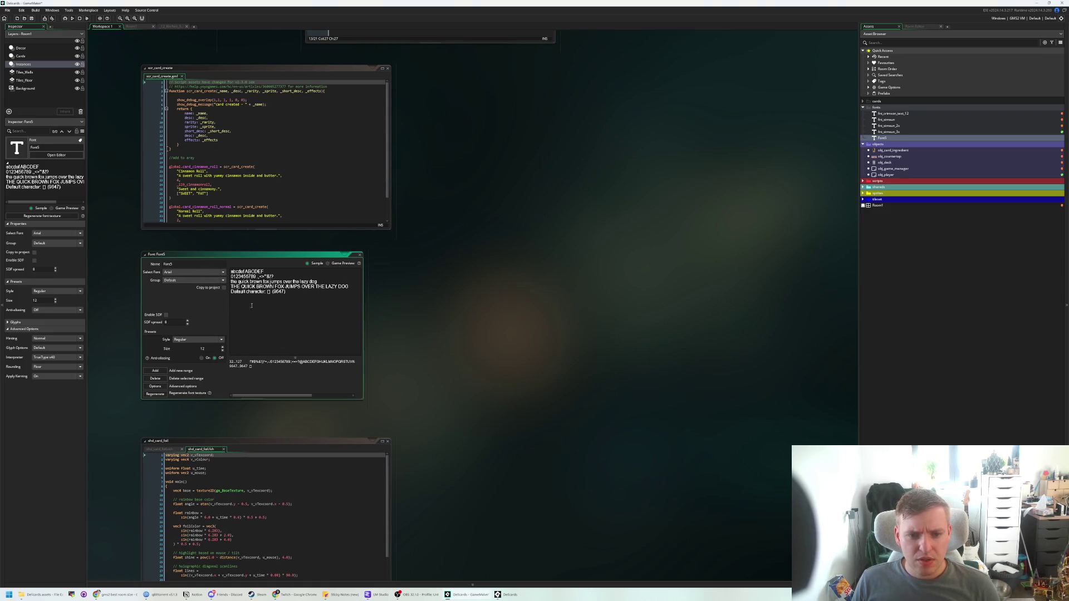
left_click(360, 255)
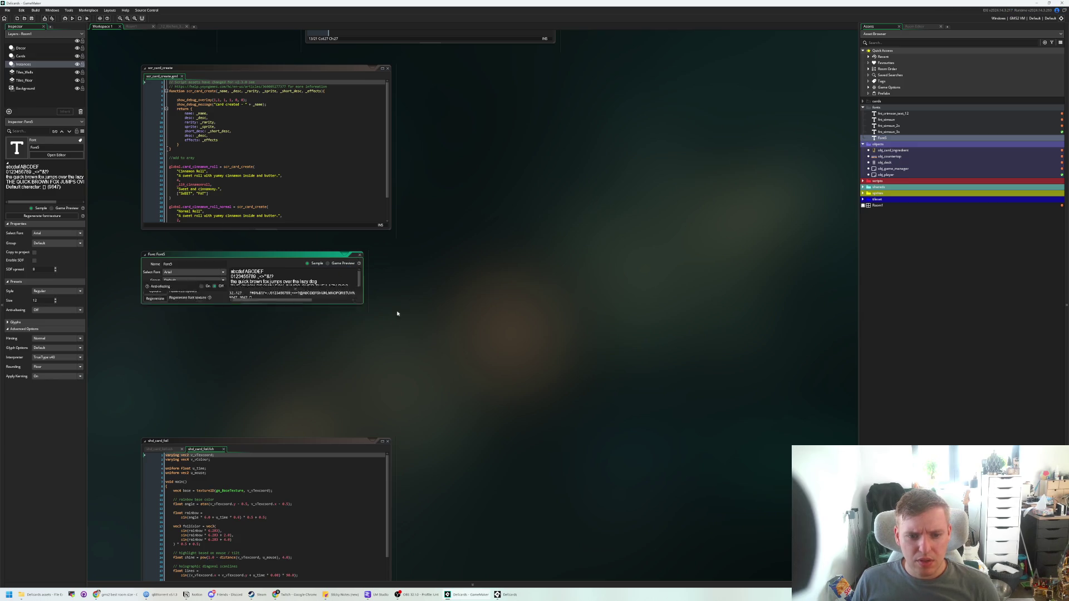
double_click(897, 119)
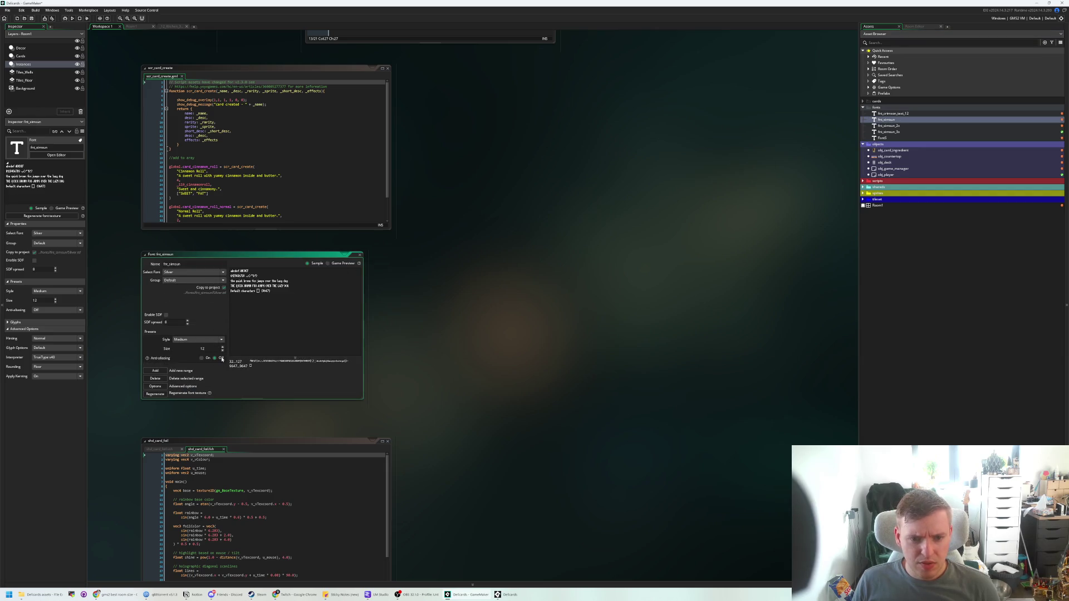
double_click(893, 149)
- Paste draw_aa_on = false; on a new line 115 above draw_set_font, then start retyping its function name
scroll(399, 320, "up", 3, "ctrl")
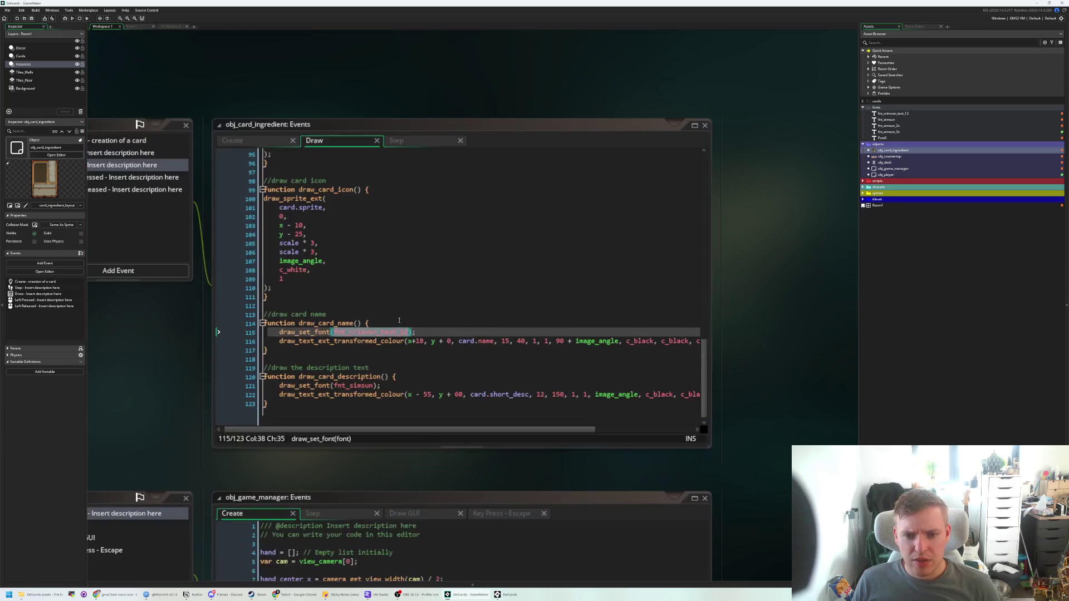
key("Up")
key("Return")
key("ctrl+v")
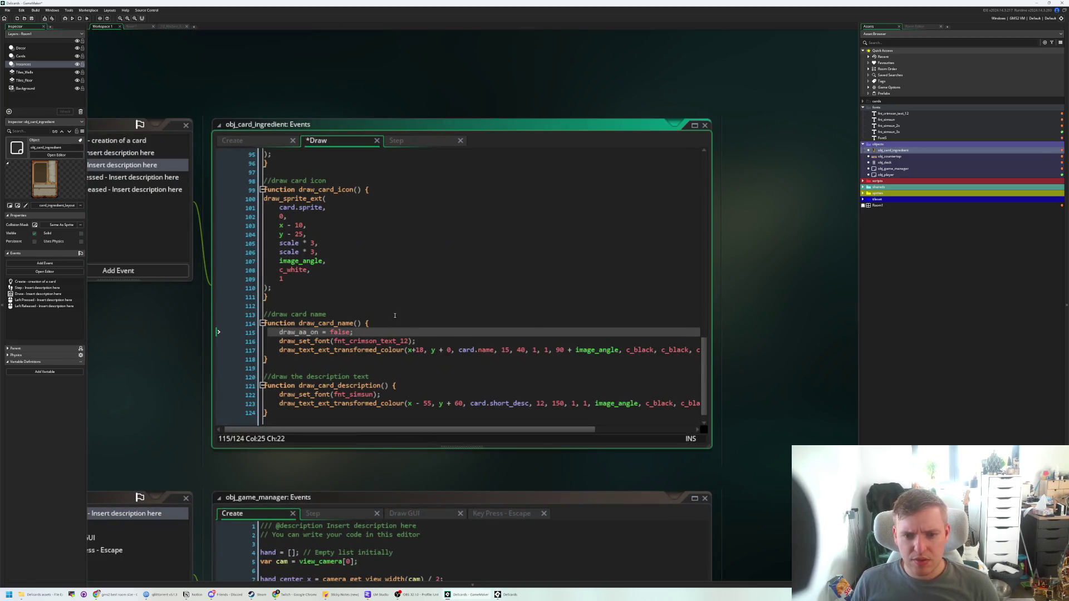
double_click(314, 332)
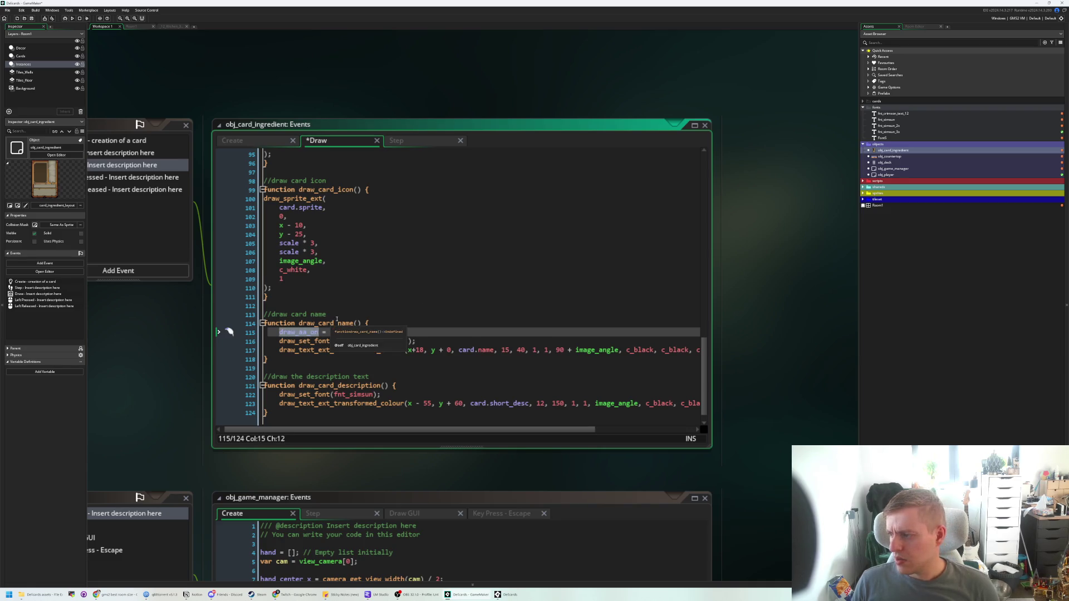
type("dra")
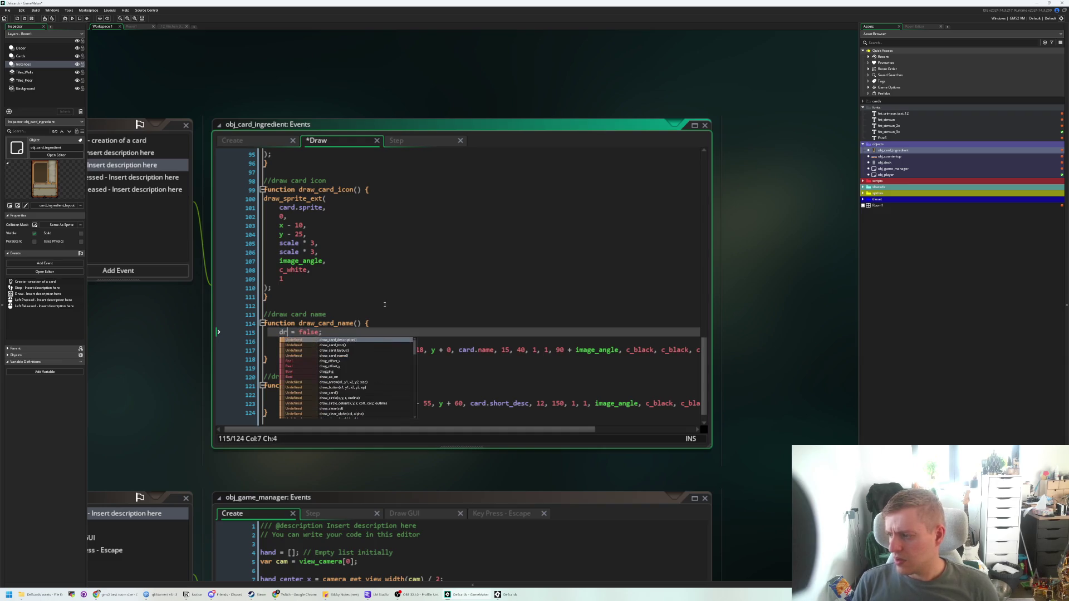
type("w_s")
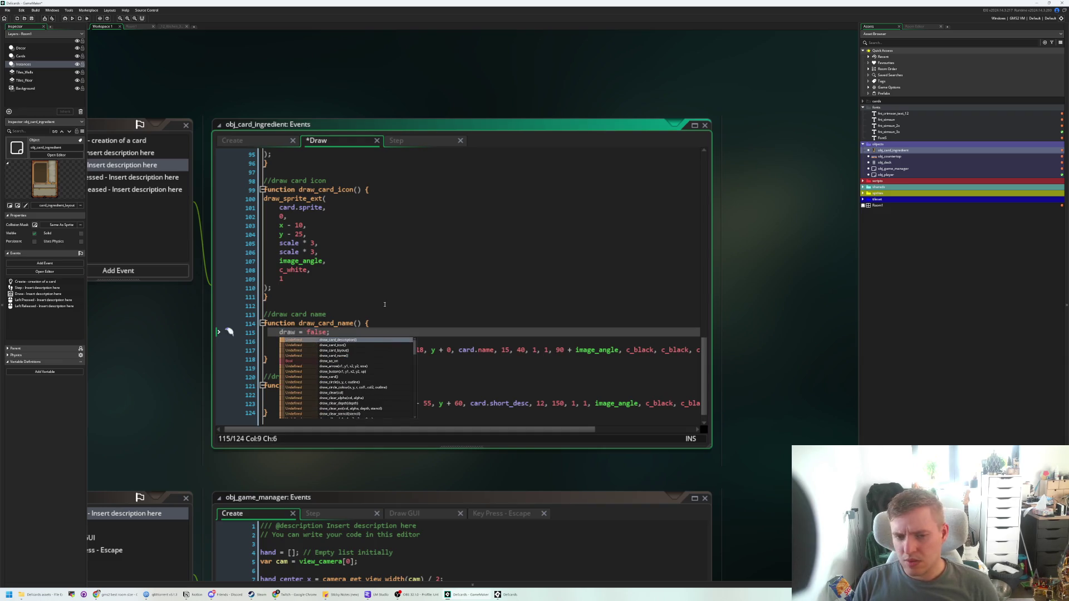
key("BackSpace")
key("BackSpace")
key("BackSpace")
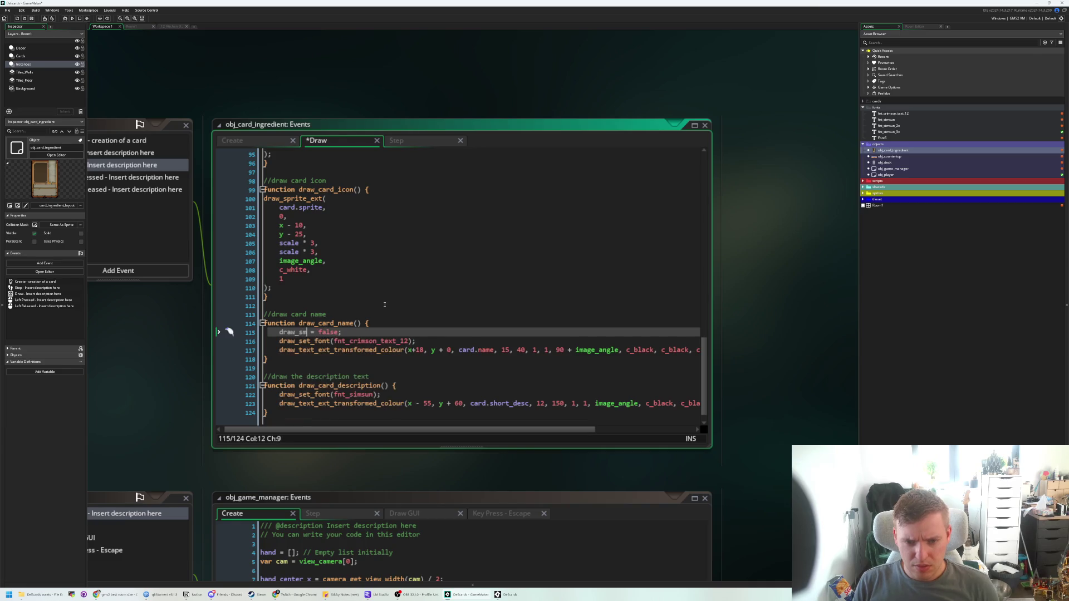
key("BackSpace")
key("BackSpace")
type("gpu_dr")
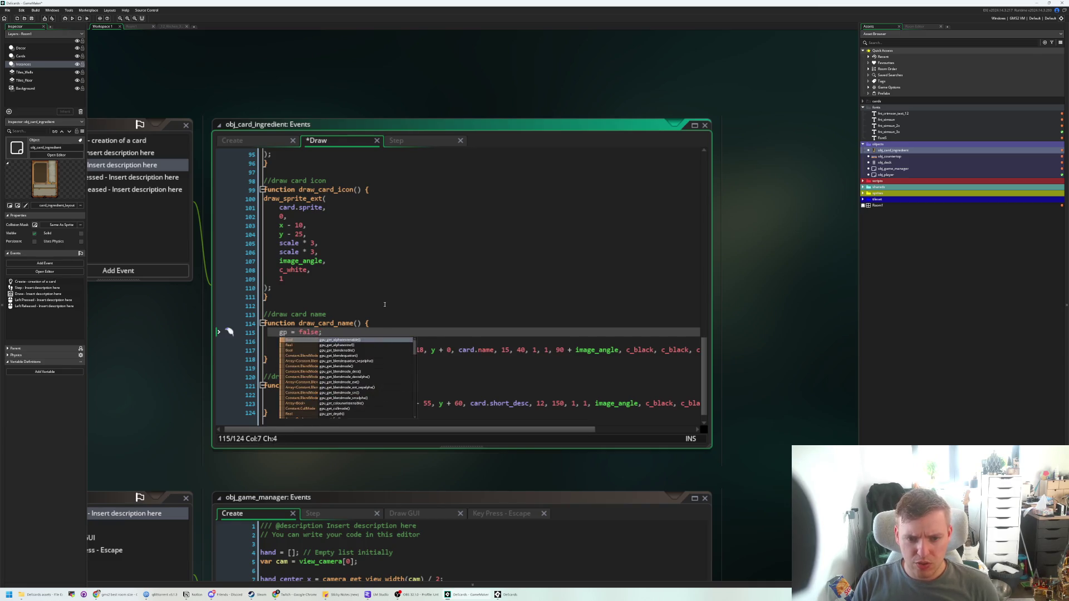
key("BackSpace")
key("BackSpace")
key("BackSpace")
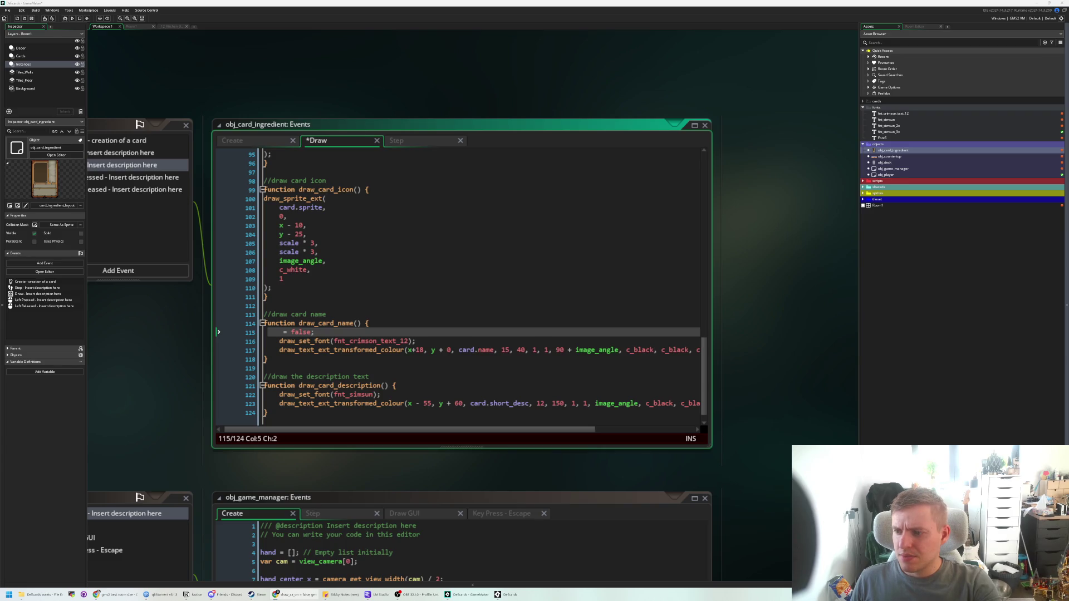
- Rewrite line 115 as gpu_set_texfilter(false); and save the Draw event
double_click(292, 331)
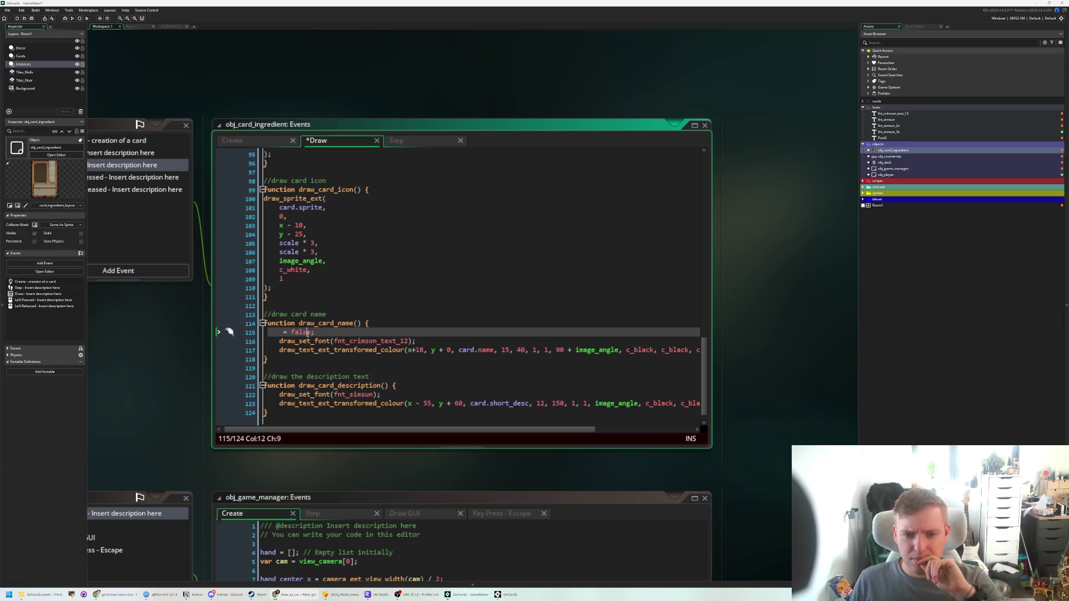
key("BackSpace")
key("BackSpace")
key("BackSpace")
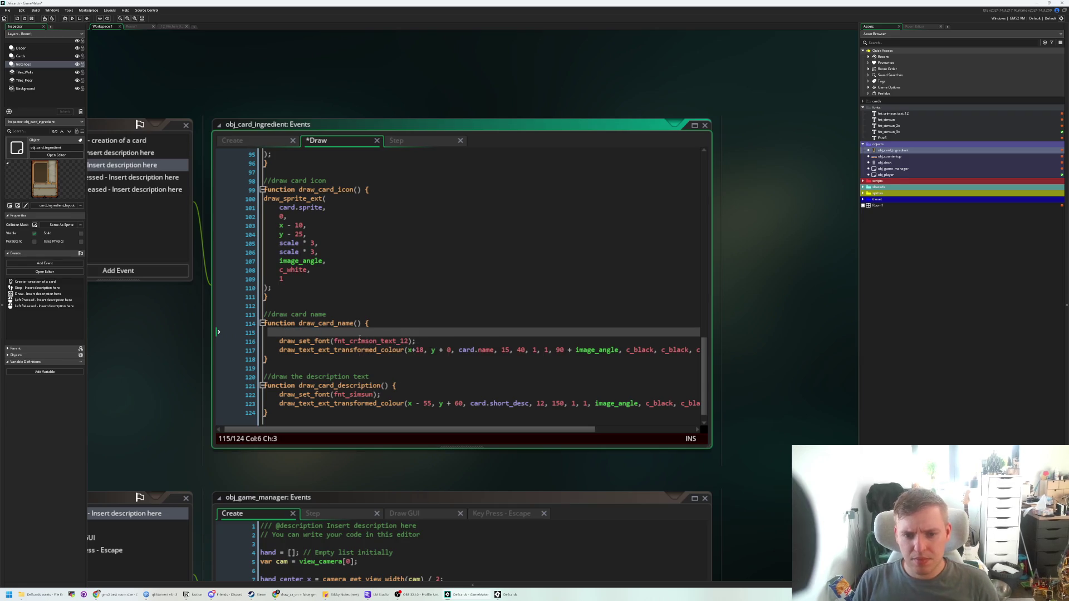
type("gpu")
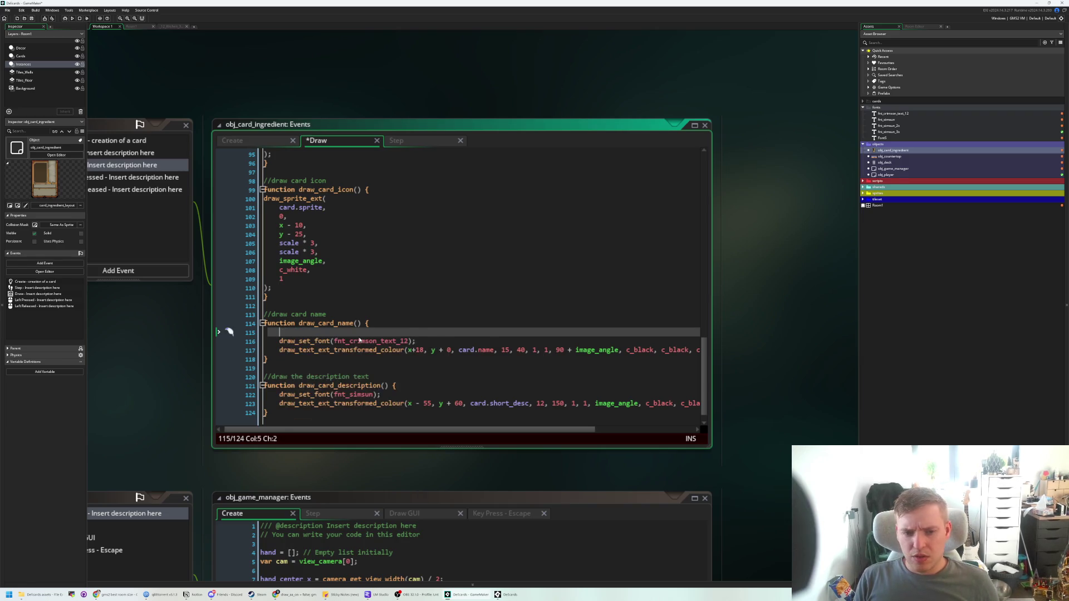
type("_set_tex")
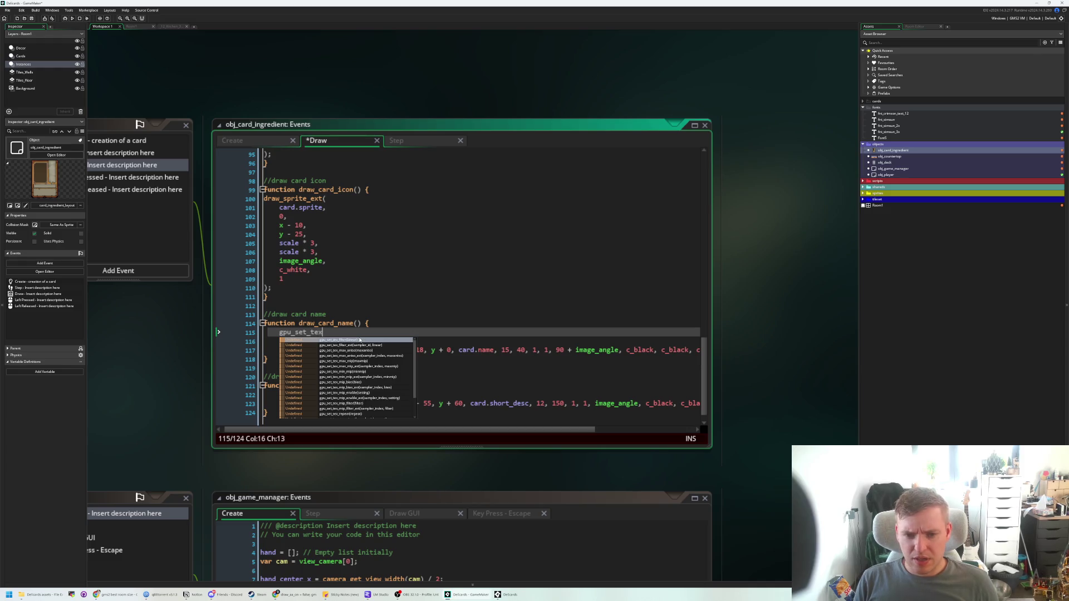
type("fi")
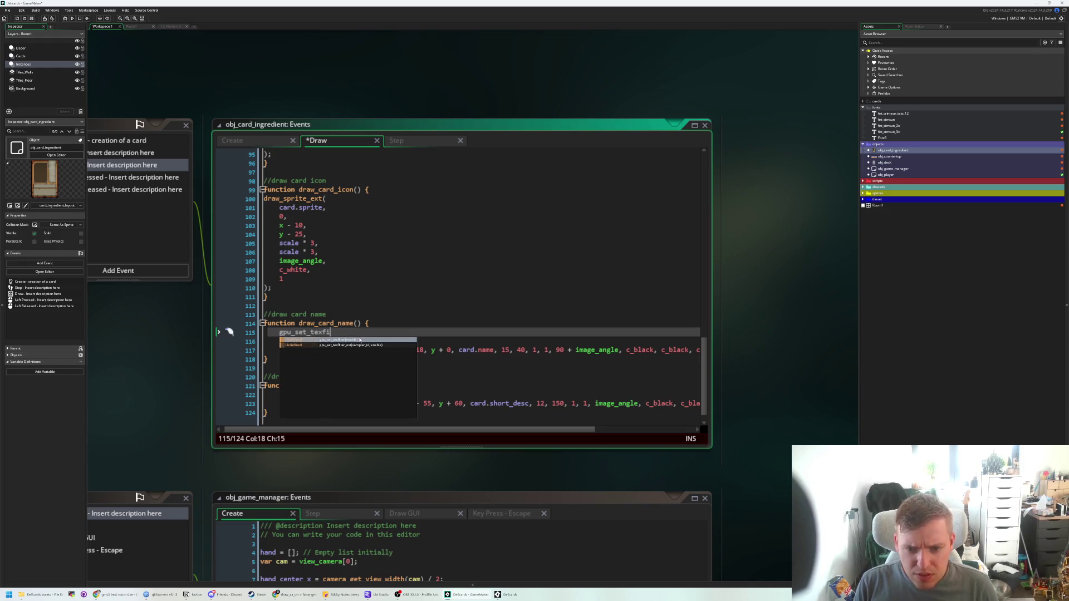
key("Return")
type("false);")
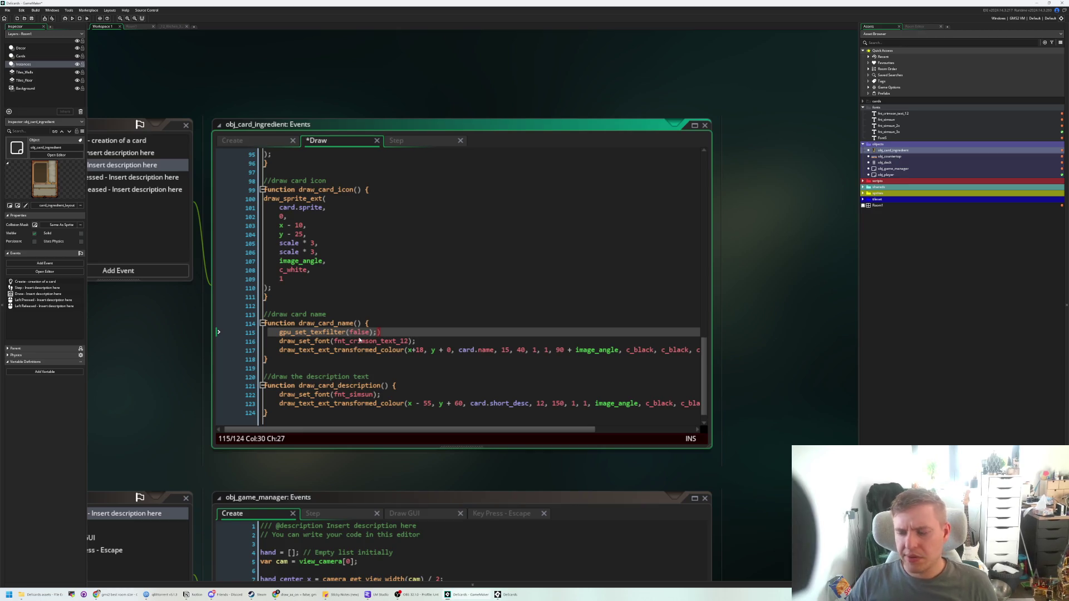
key("Delete")
key("ctrl+s")
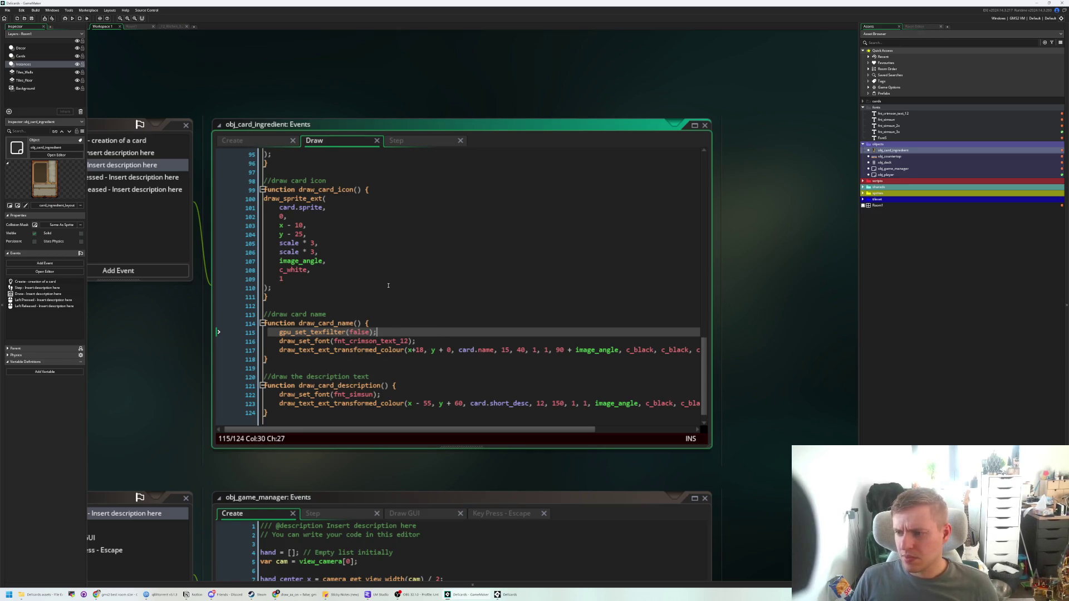
- Wrap the card name's x+18 and y+0 positions in floor() on line 117 and save
left_click(408, 350)
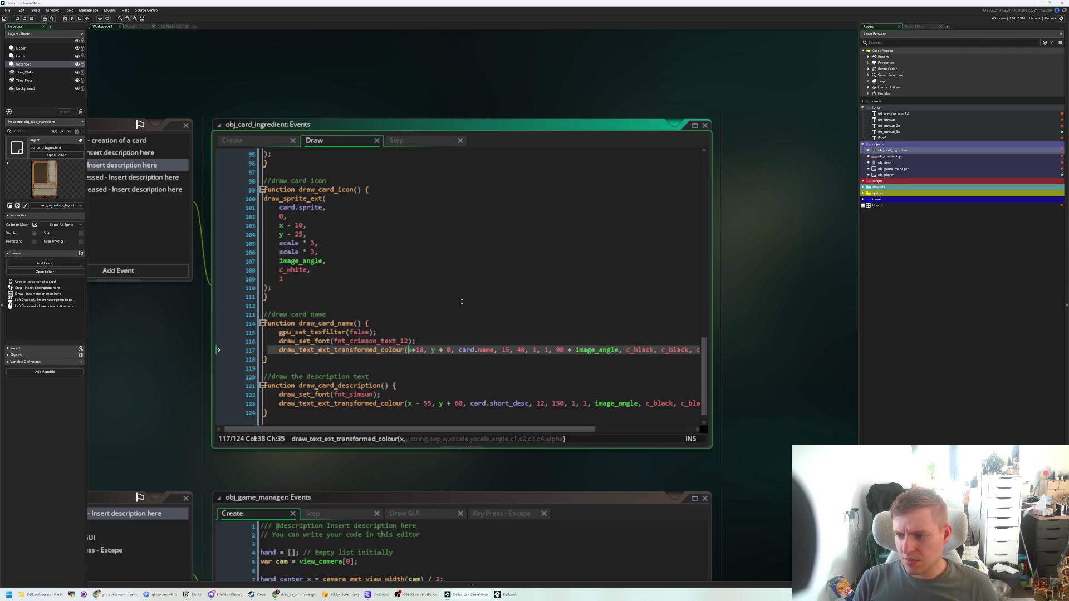
type("floor(")
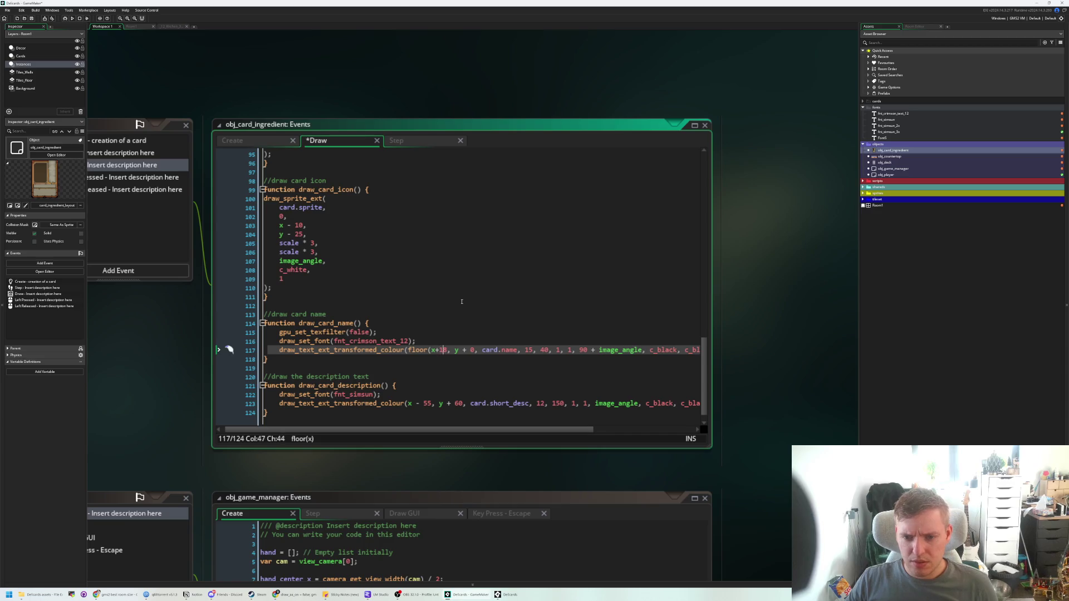
key("Right")
type(")")
key("Right")
key("Right")
type("floo")
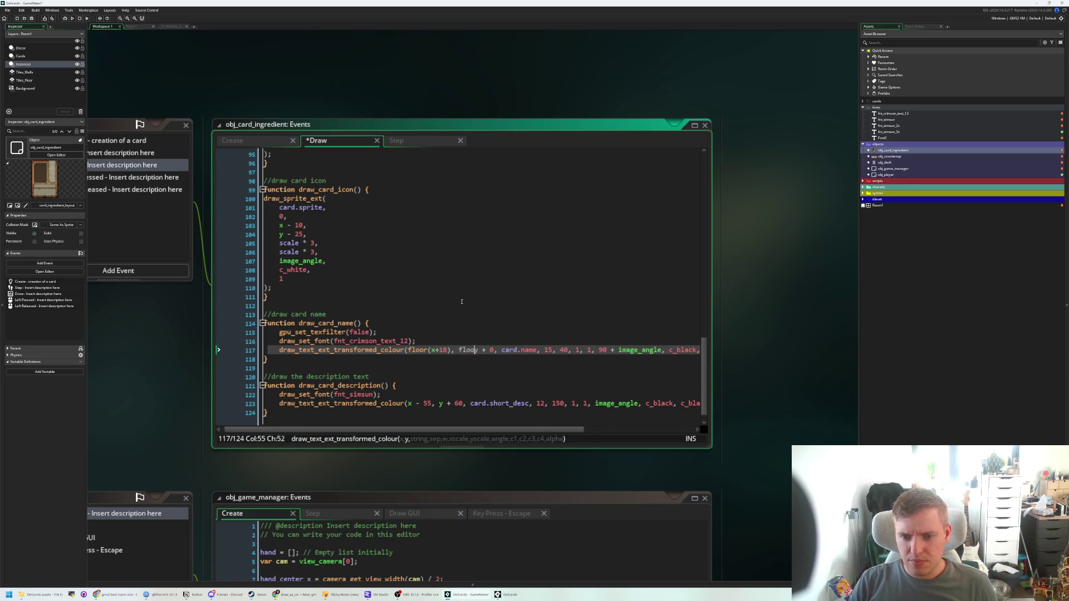
type("r(x+18")
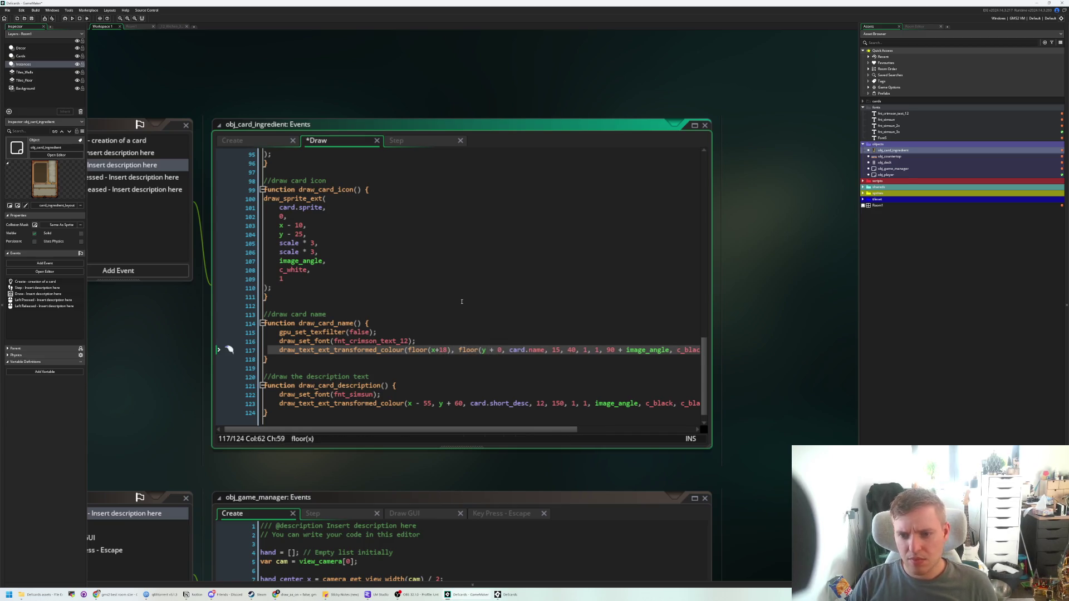
type(")")
key("ctrl+s")
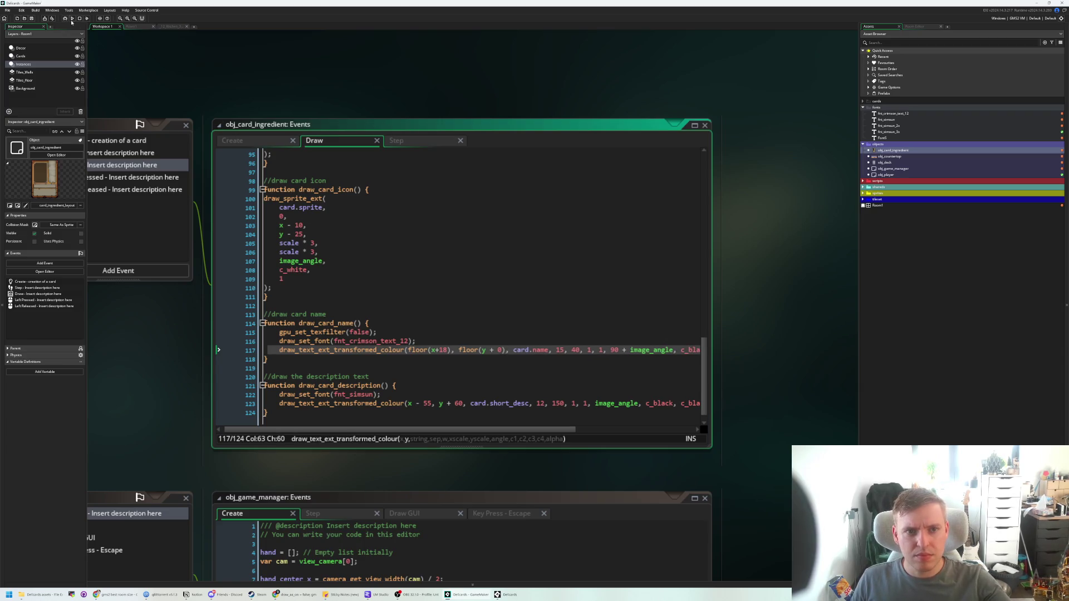
- Run the game and inspect the Cinnamon Roll card close up before closing the inspection view
left_click(71, 22)
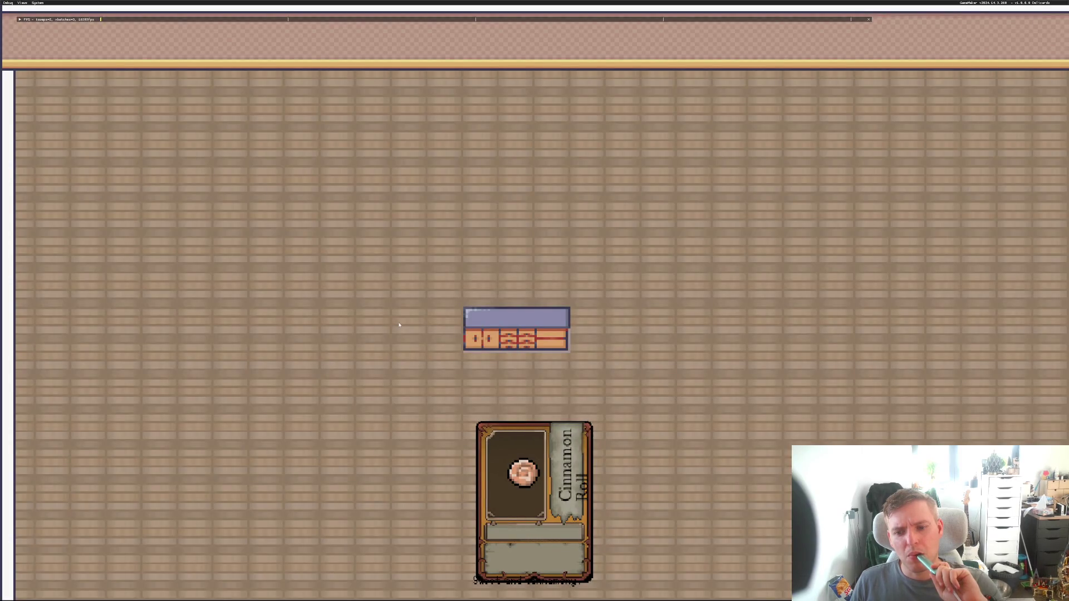
left_click(492, 465)
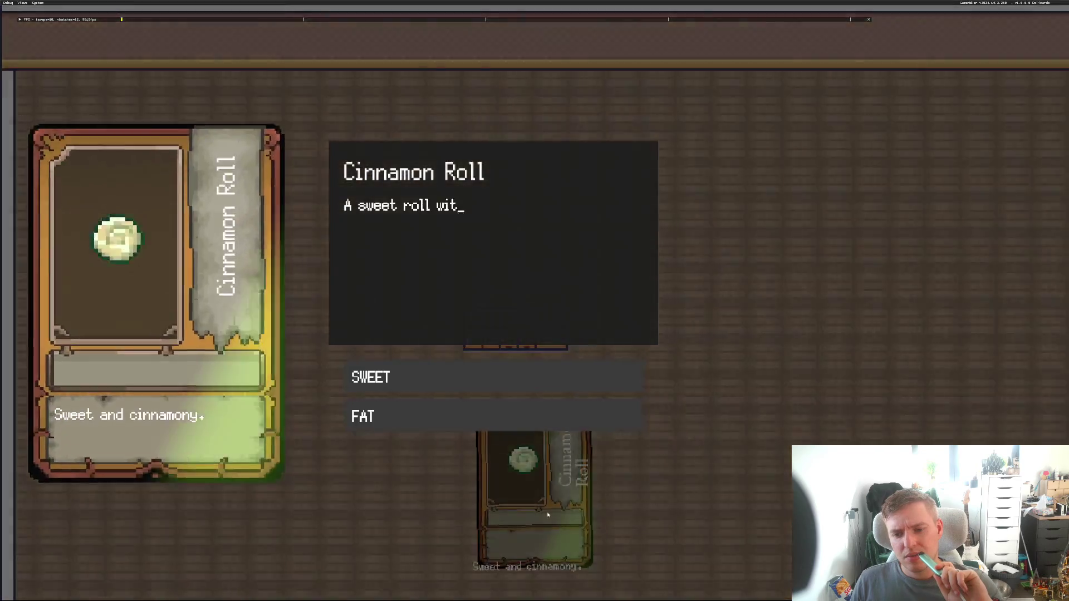
left_click(548, 515)
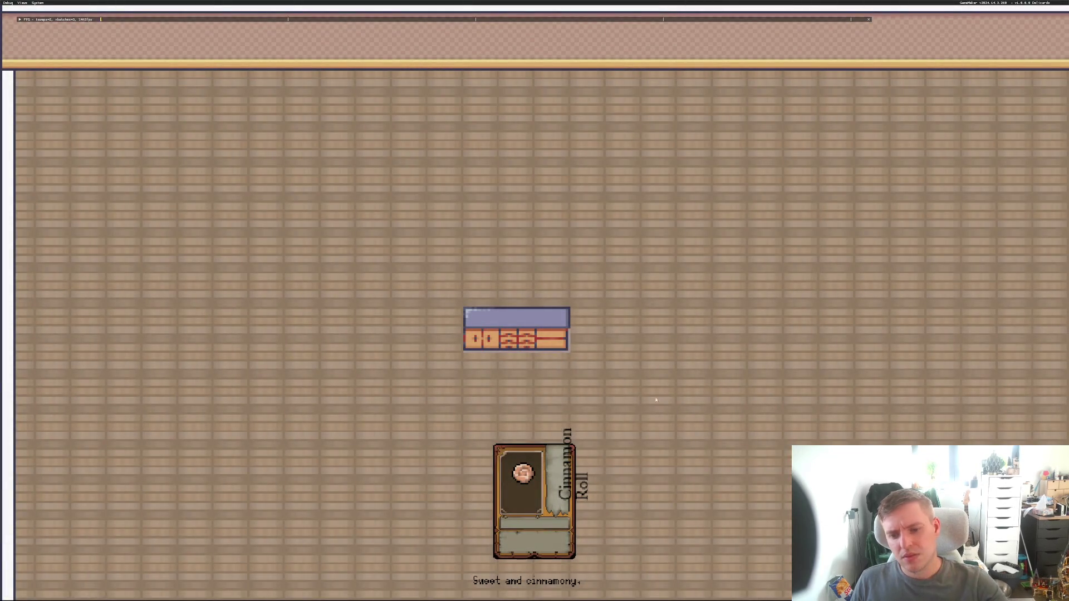
left_click(513, 500)
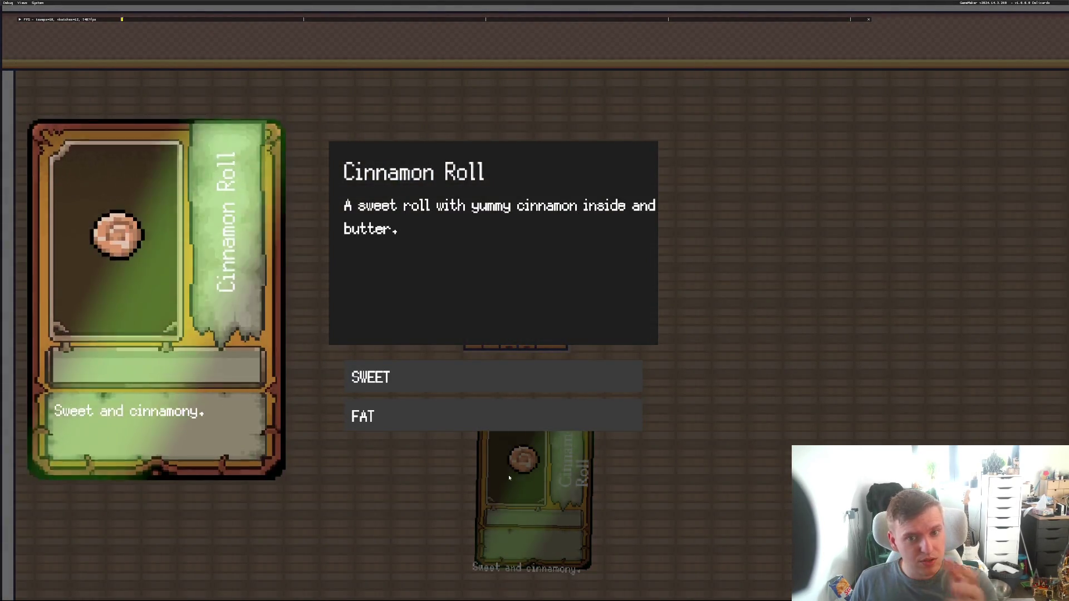
left_click(508, 482)
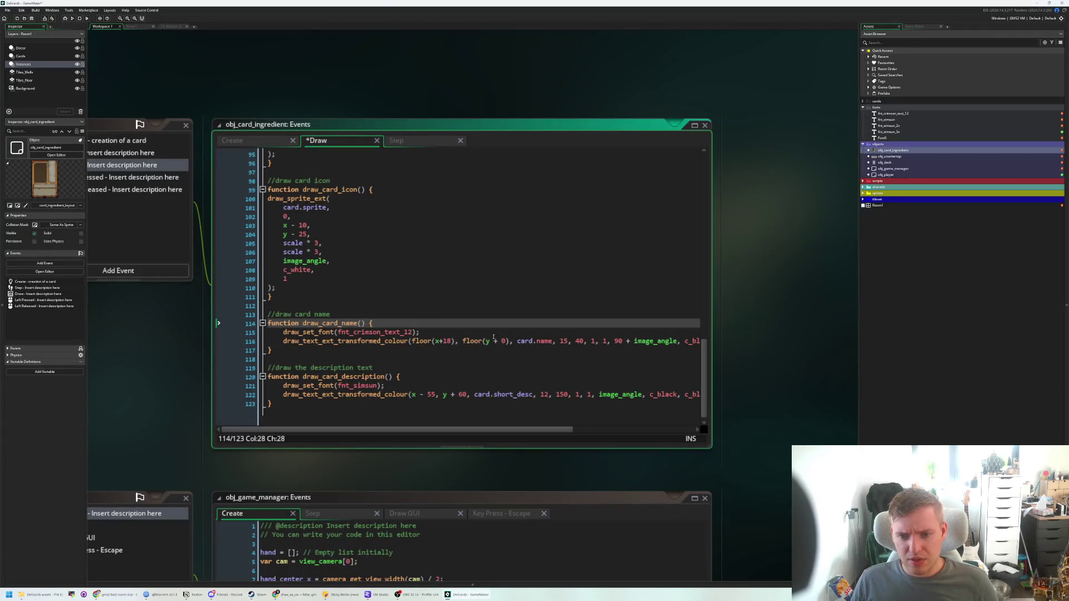
- Wrap the angle 90 + image_angle in floor(), save, and run the game to test it
left_click(615, 341)
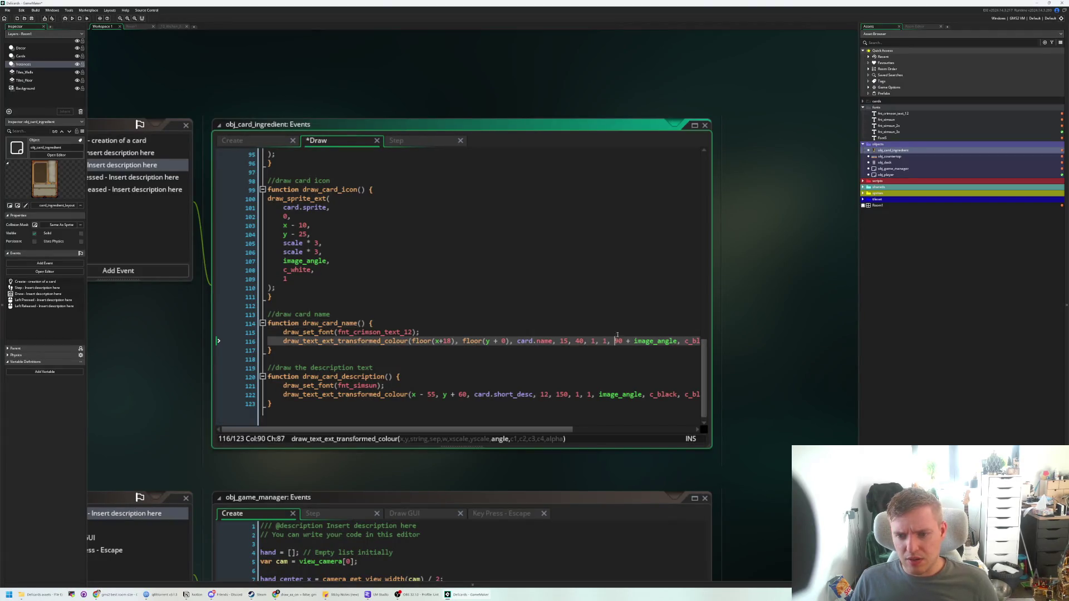
type("floor(")
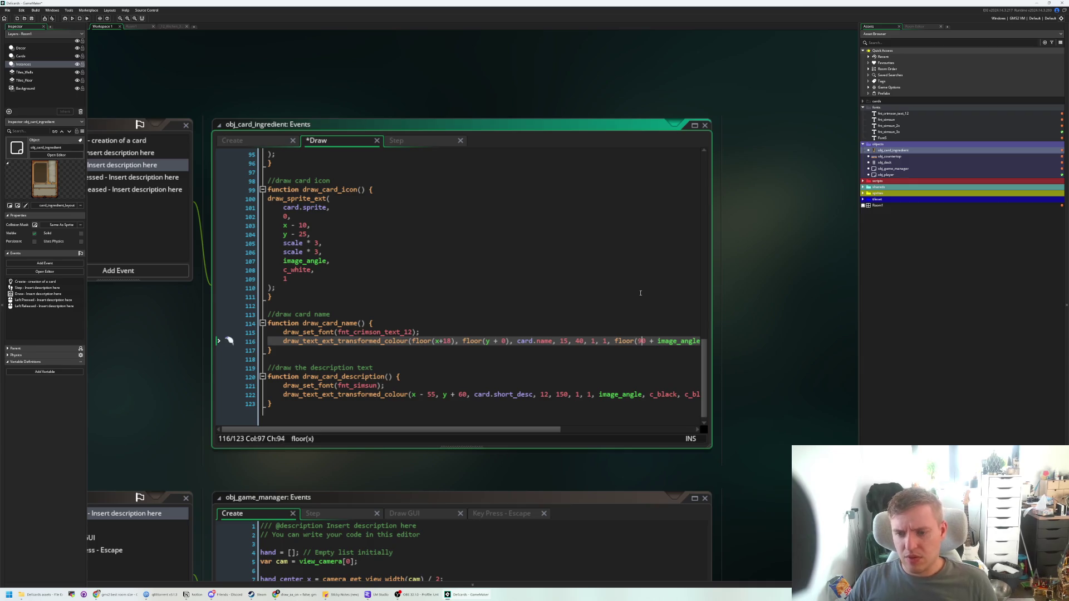
key("ctrl+Right")
key("ctrl+Right")
key("ctrl+Right")
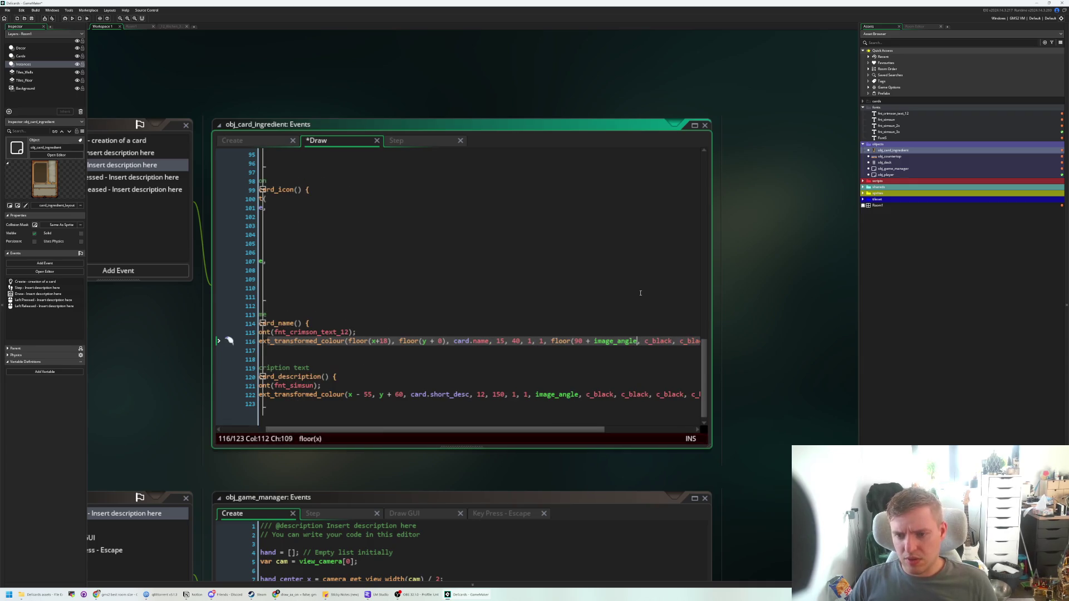
key("Right")
key("Right")
type(")")
key("ctrl+s")
left_click(79, 19)
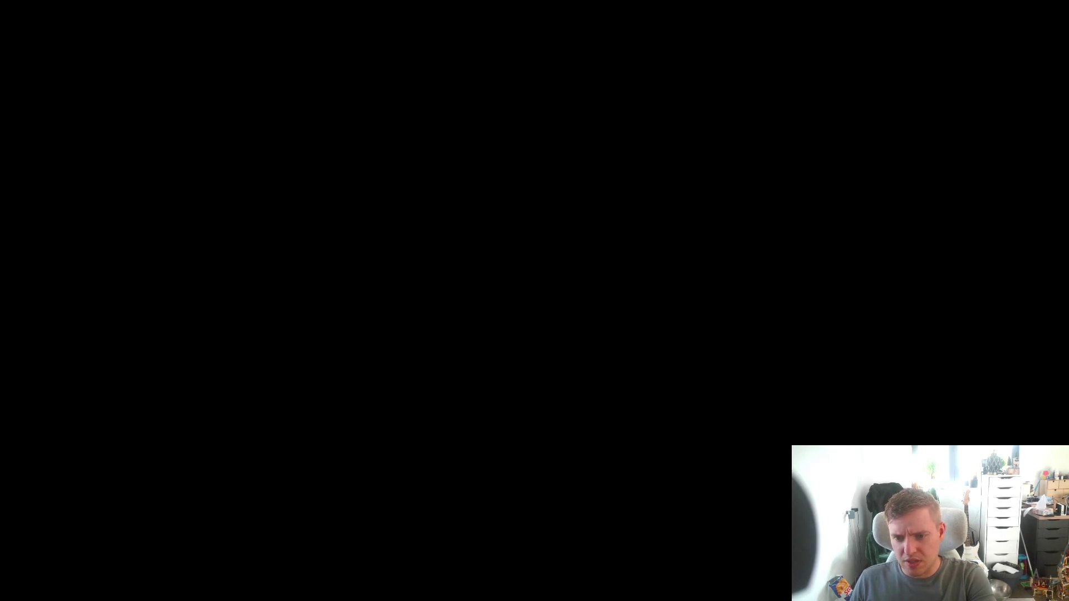
- Close the game, remove the floor wrapper from the angle, and select fnt_simsun on line 121
key("Escape")
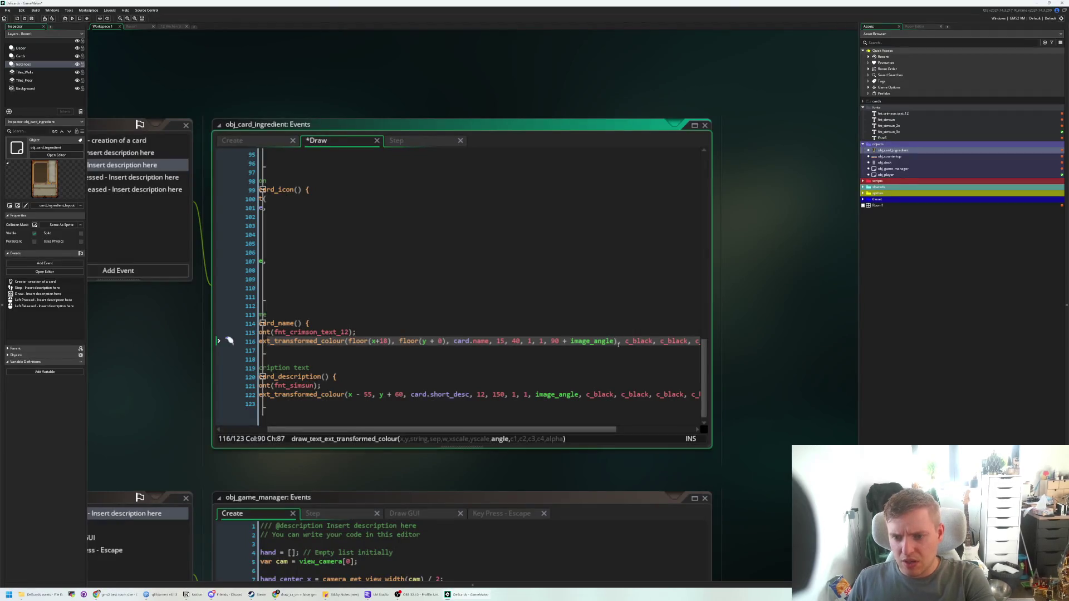
left_click(617, 342)
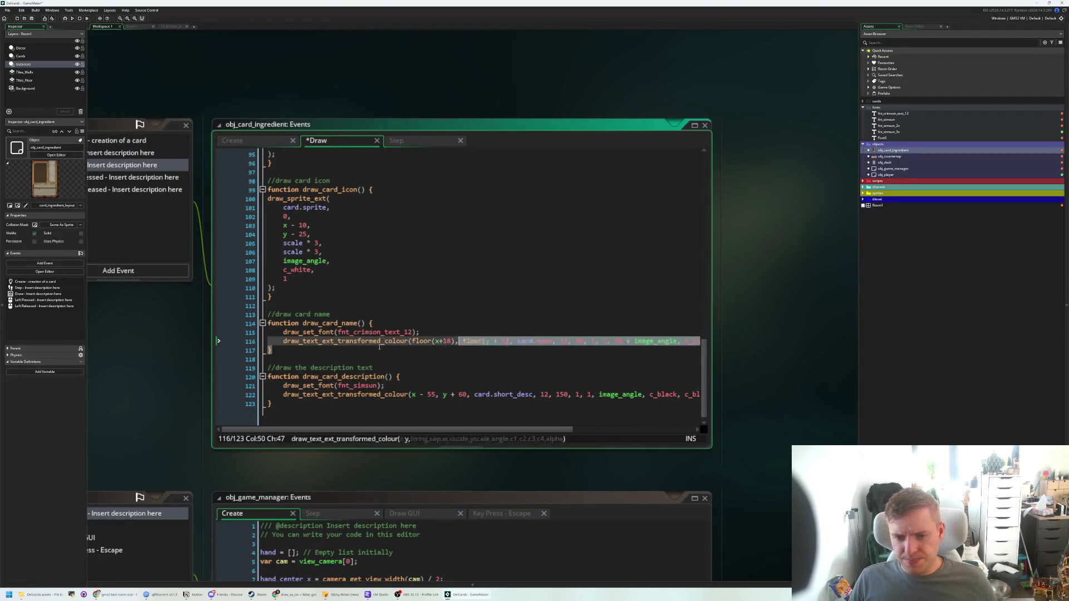
left_click(379, 354)
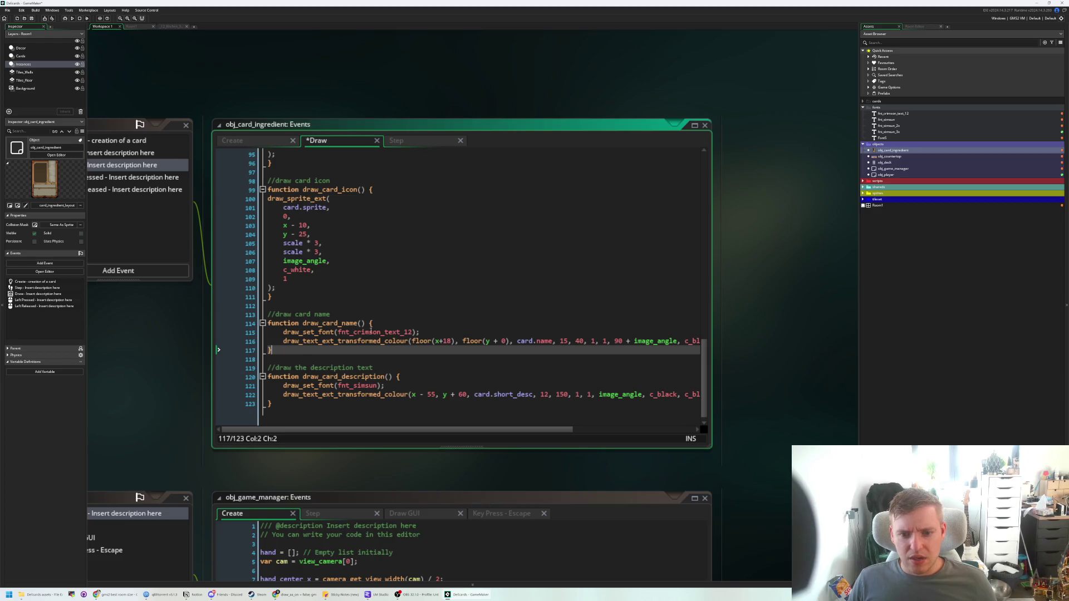
double_click(361, 384)
- Replace fnt_crimson_text_12 with fnt_simsun in the card-name font call and save
key("ctrl+c")
double_click(392, 332)
key("ctrl+v")
left_click(287, 278)
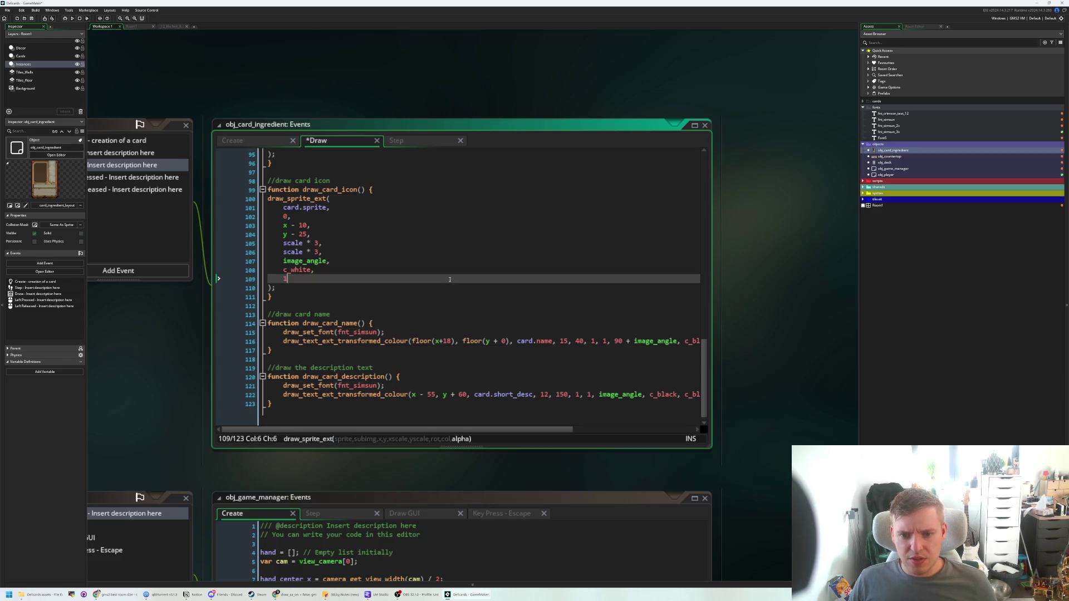
key("ctrl+s")
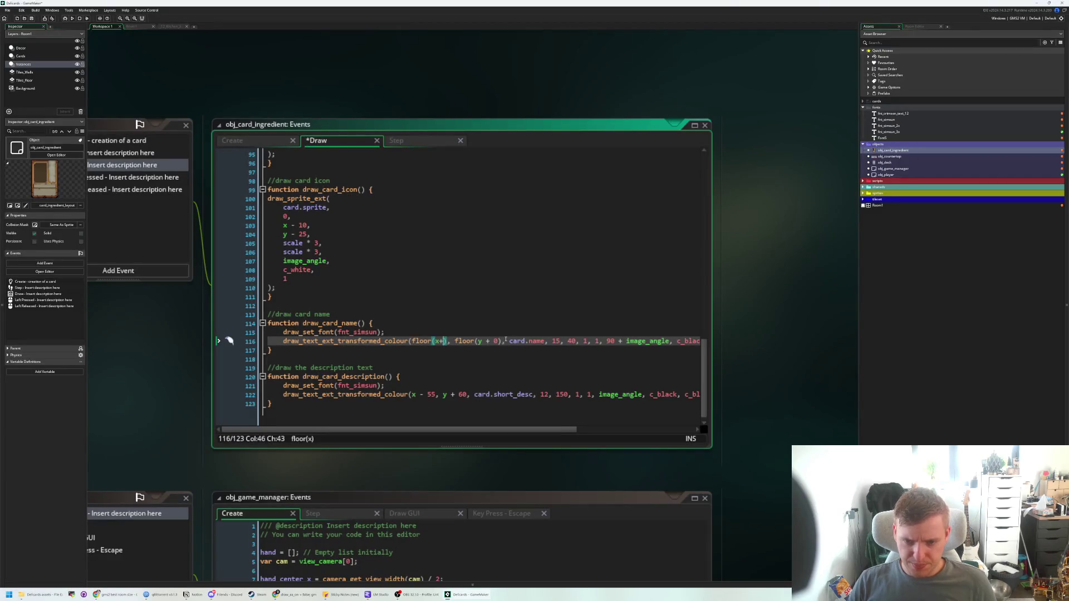
- Change the name's x offset to 5, save, and run the game to test it
type("5")
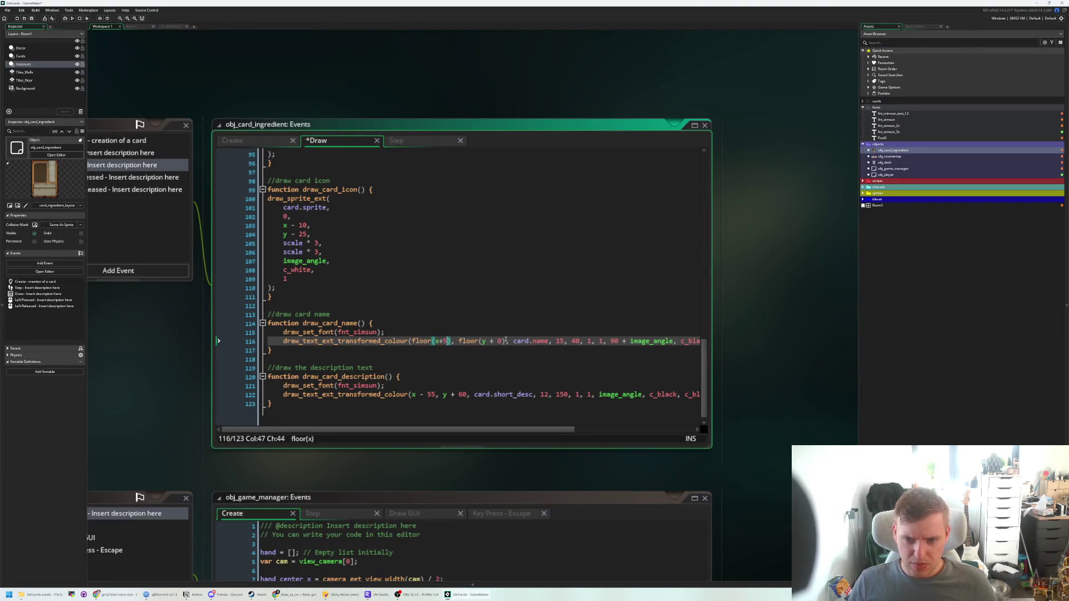
key("ctrl+s")
left_click(71, 19)
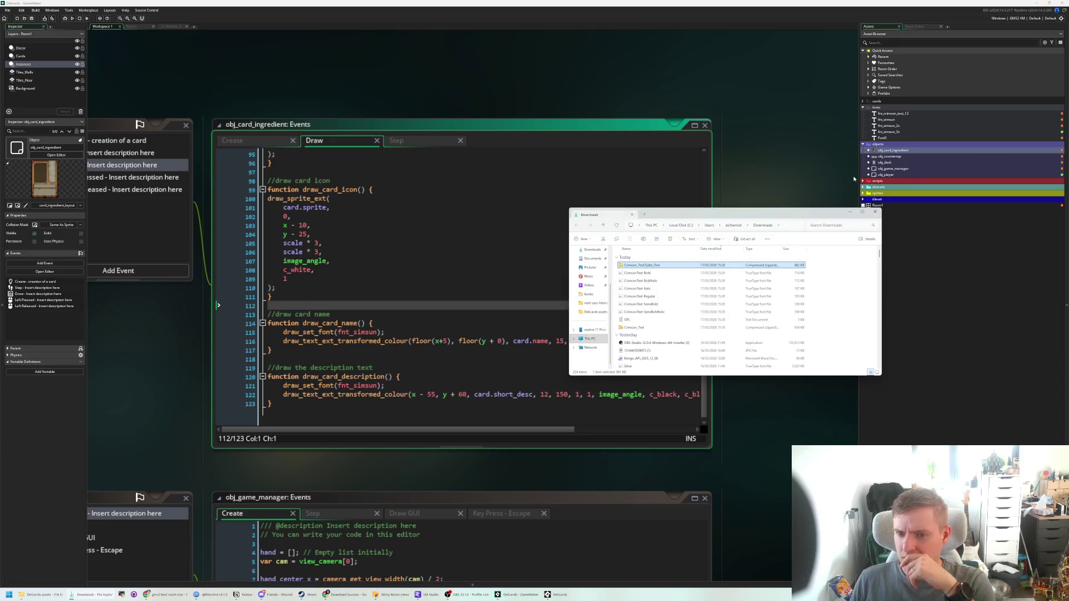
- Paste the Fjalla_One folder from the downloaded archive into Work (P:)\Delicards assets
double_click(634, 270)
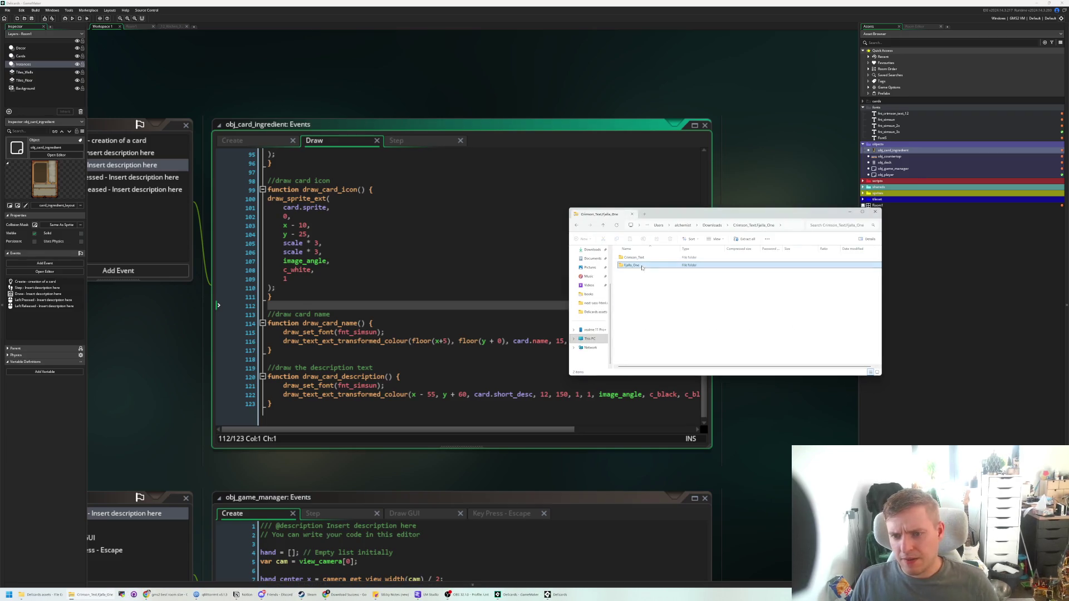
left_click(644, 214)
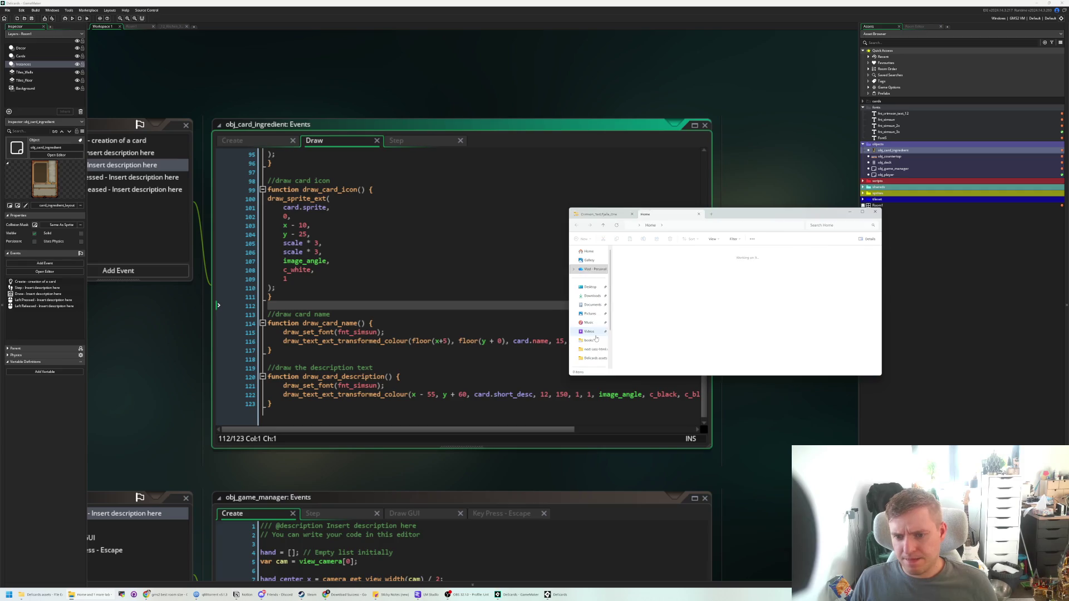
left_click(589, 339)
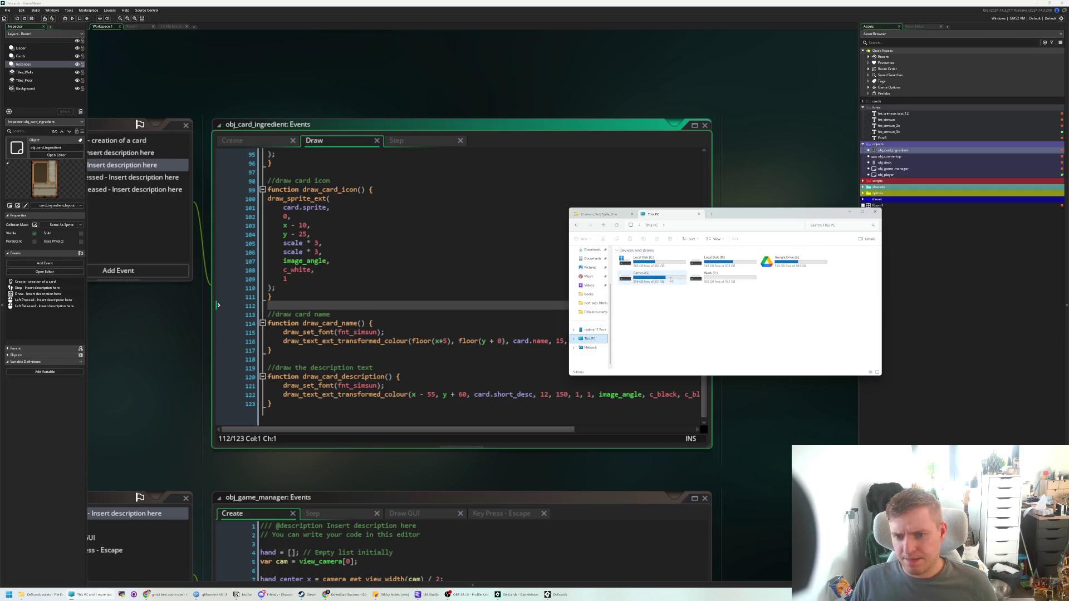
double_click(657, 279)
double_click(657, 280)
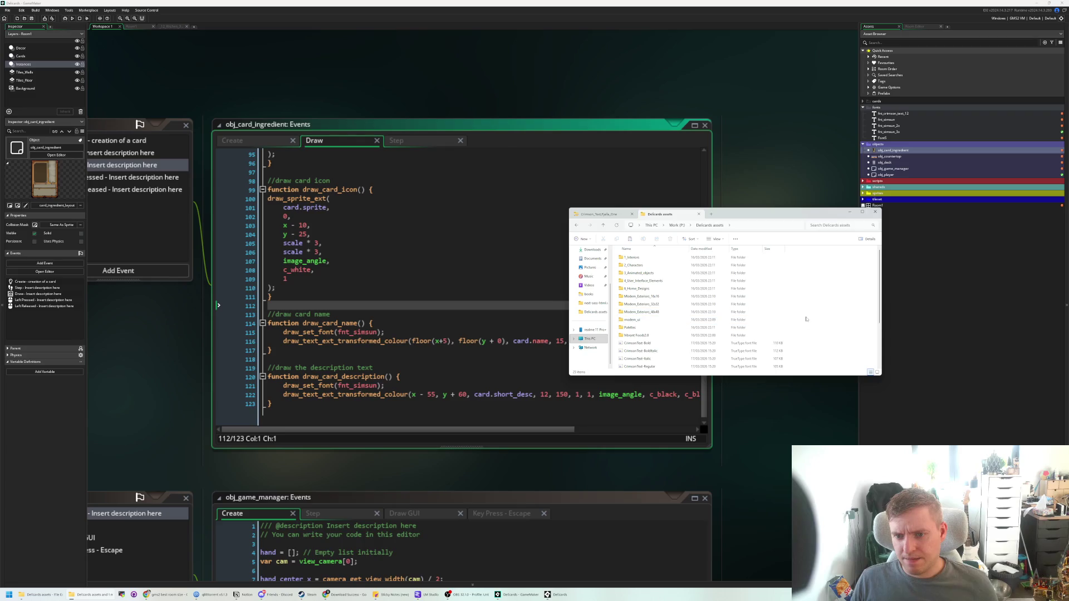
key("ctrl+v")
- Install FjallaOne-Regular from the Fjalla_One folder on Windows and return to GameMaker
double_click(632, 366)
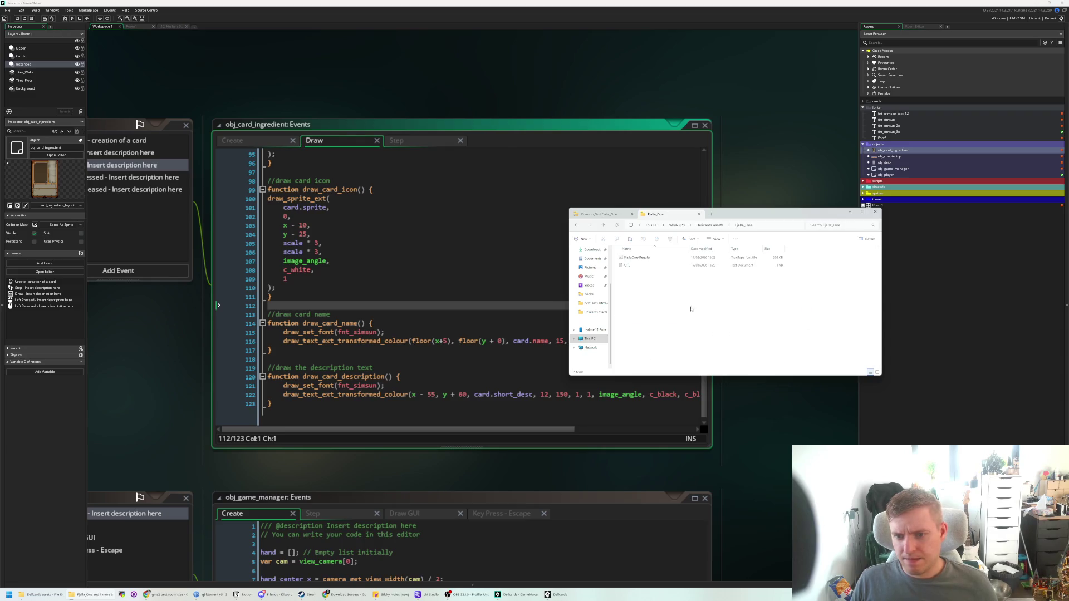
double_click(627, 260)
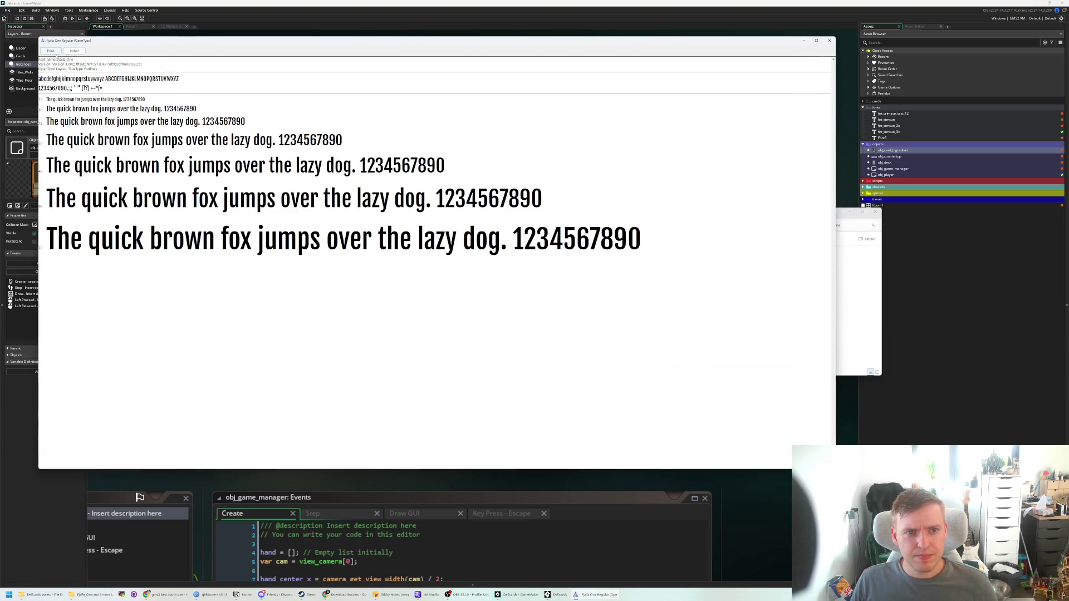
left_click(50, 50)
left_click(524, 350)
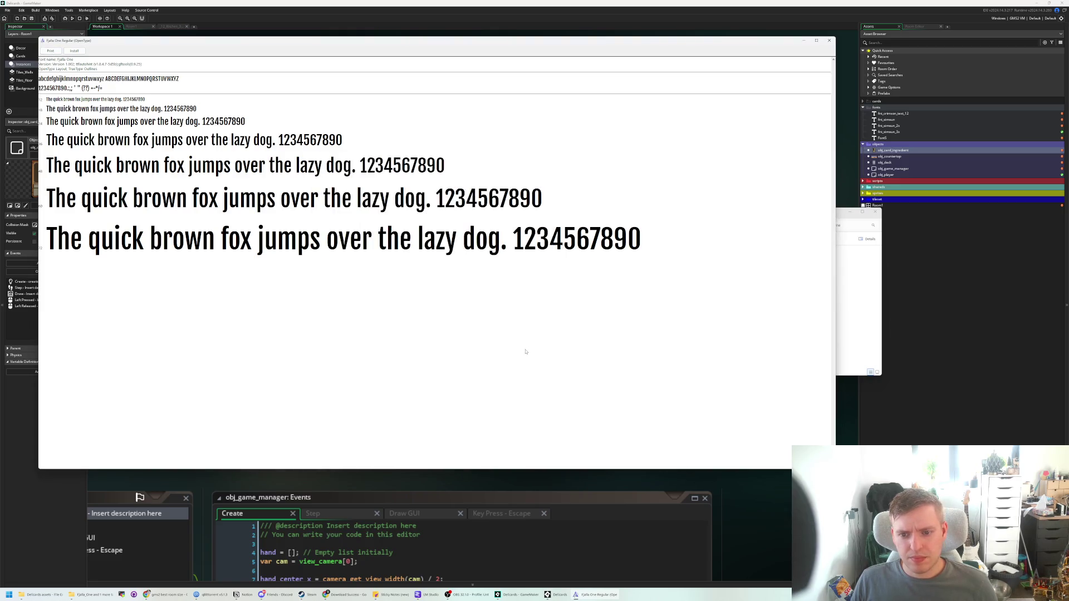
left_click(74, 51)
left_click(829, 40)
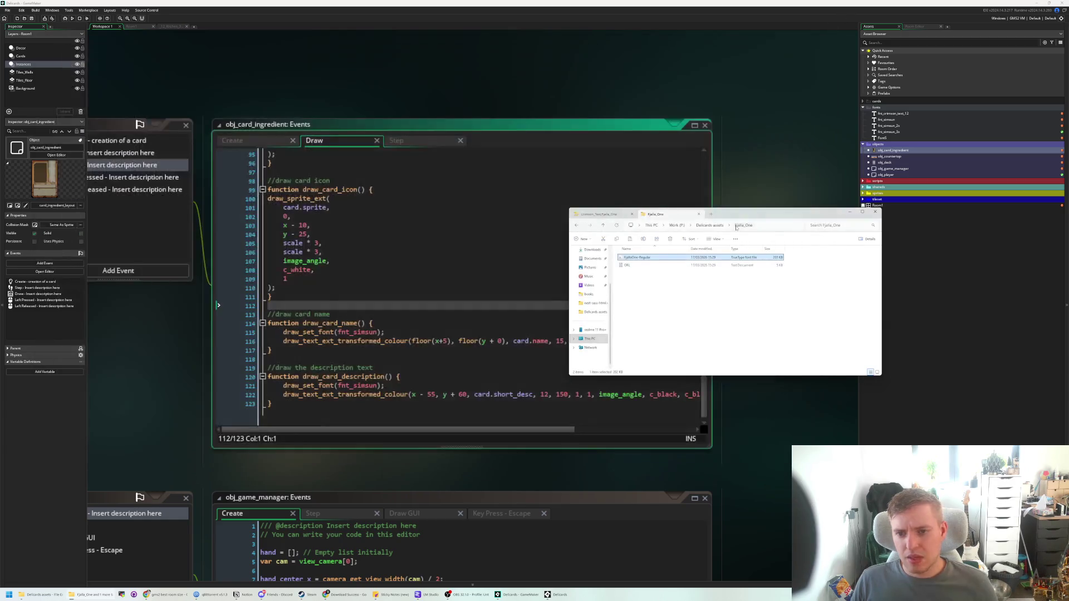
left_click(373, 308)
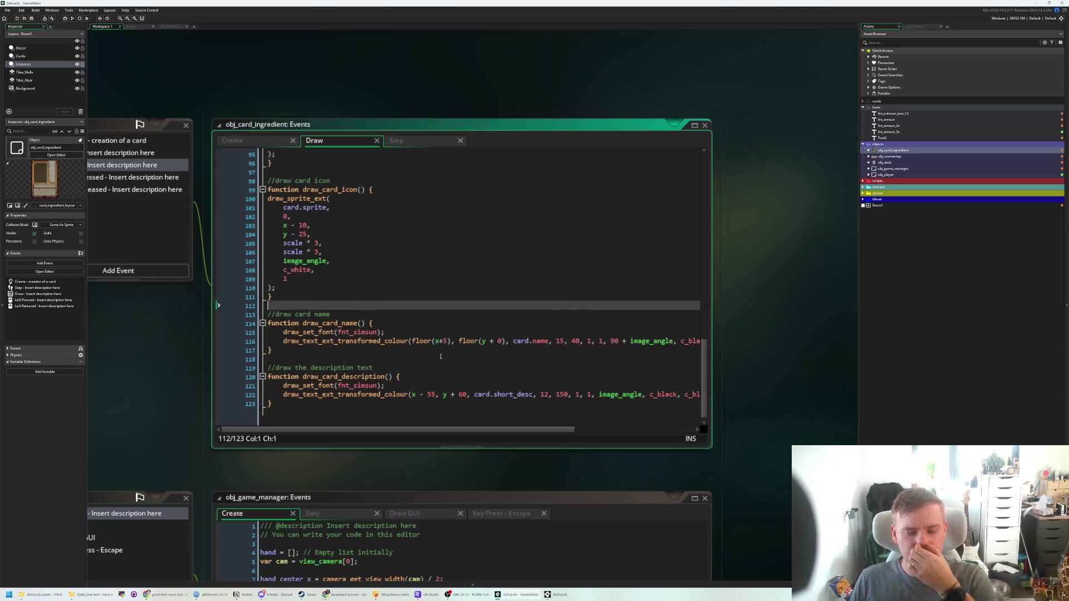
- Glance at fnt_simsun and the fonts folder, then quit GameMaker and confirm the exit
double_click(893, 120)
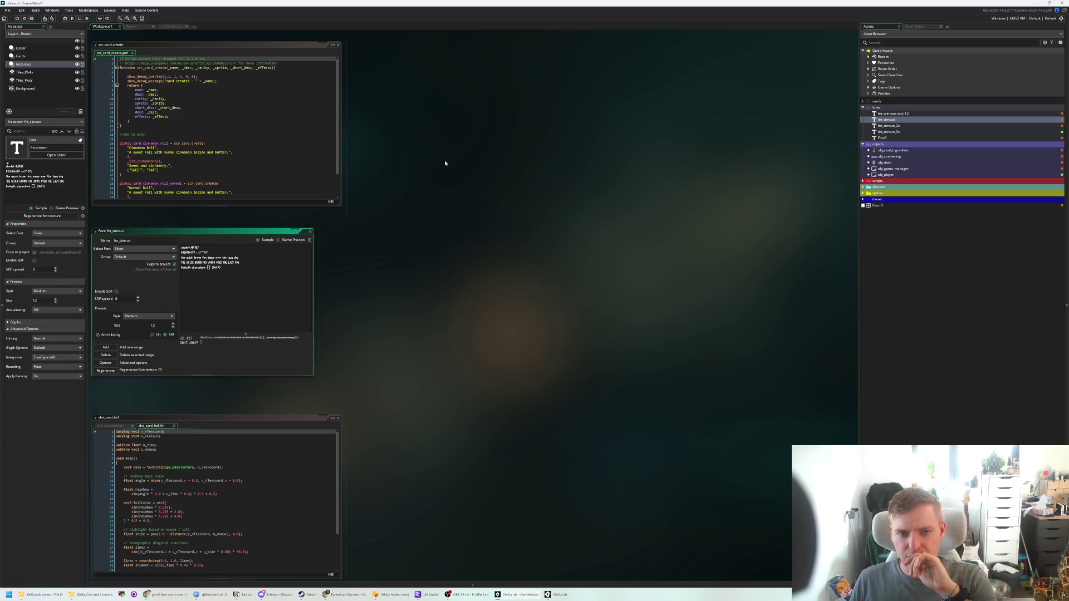
left_click_drag(444, 163, 584, 254)
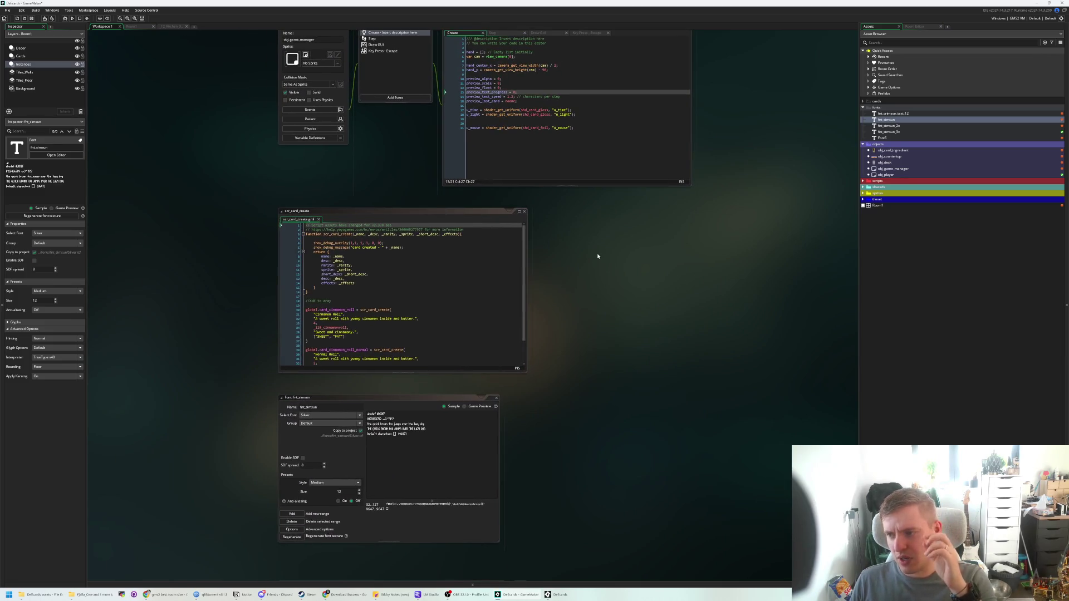
right_click(893, 107)
mouse_move(918, 111)
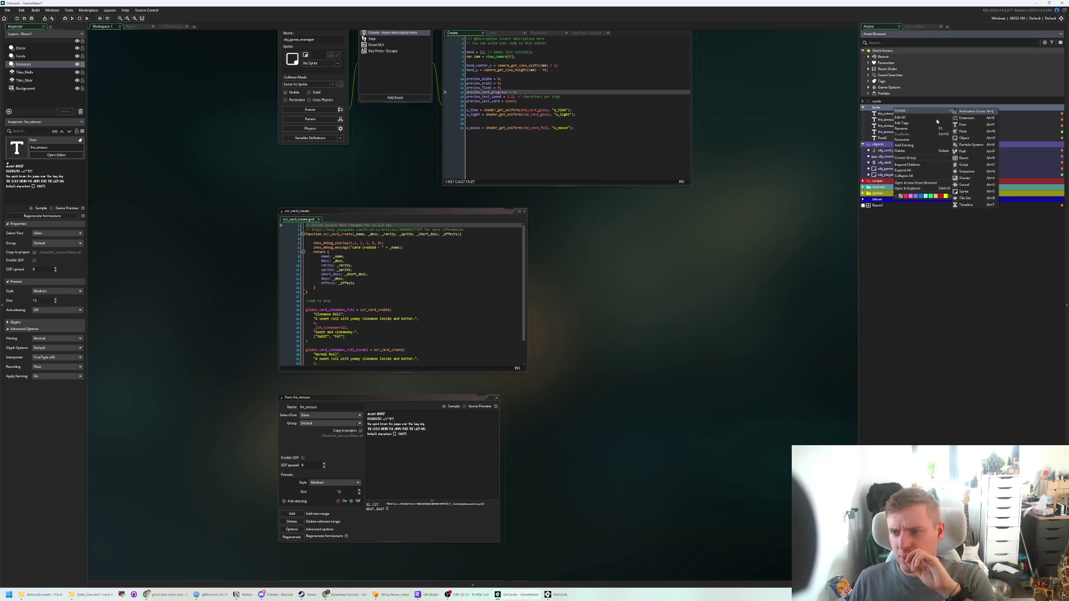
key("Escape")
left_click(1063, 2)
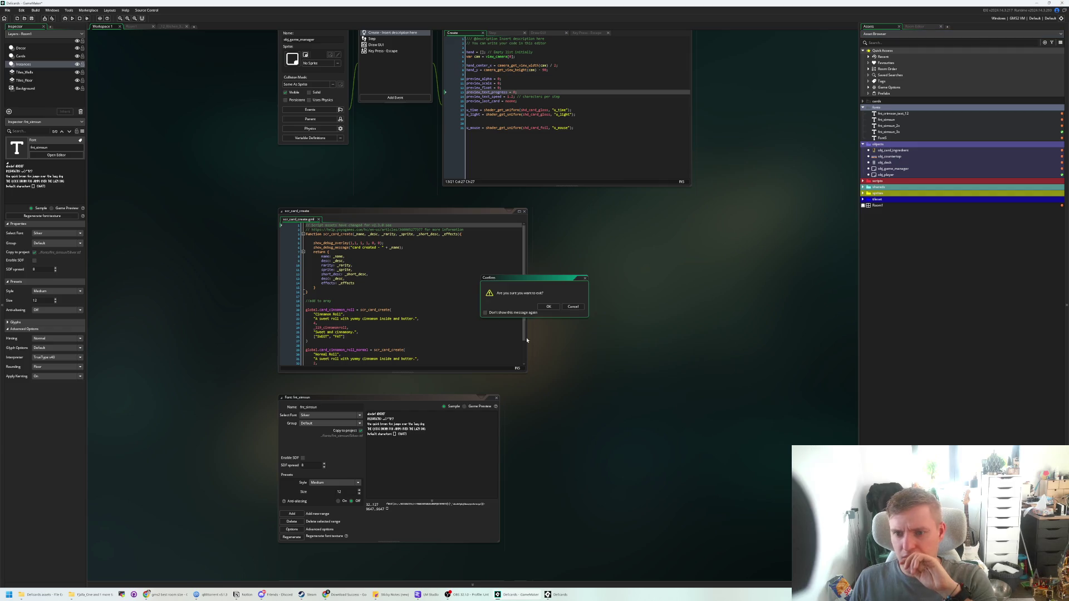
left_click(548, 306)
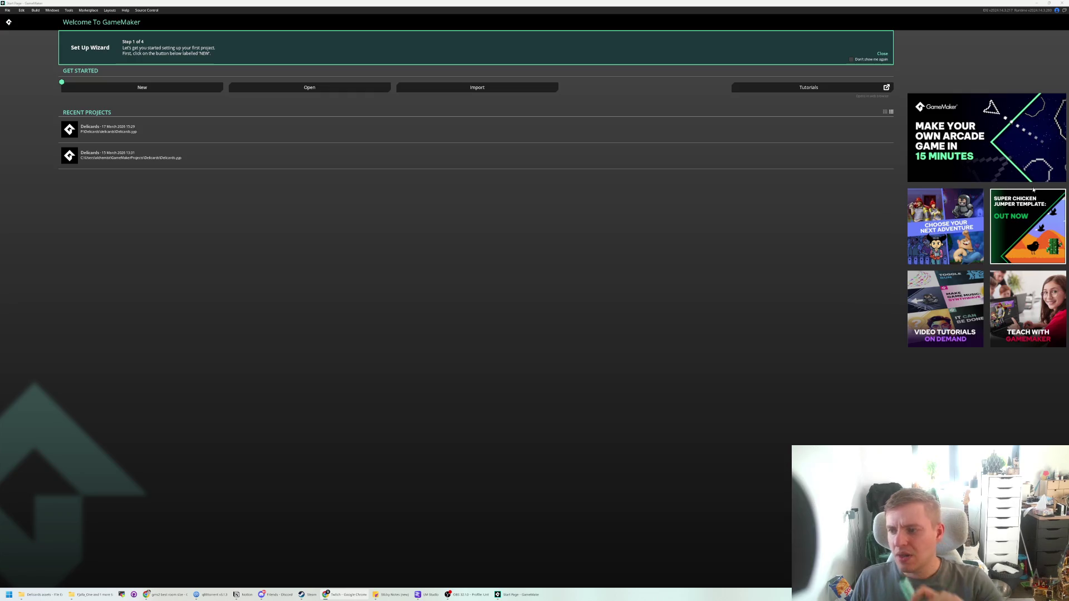
- Reopen Delicards, rename Font5 to fnt_fjallaone_12, and set its typeface to Fjalla One
left_click(287, 132)
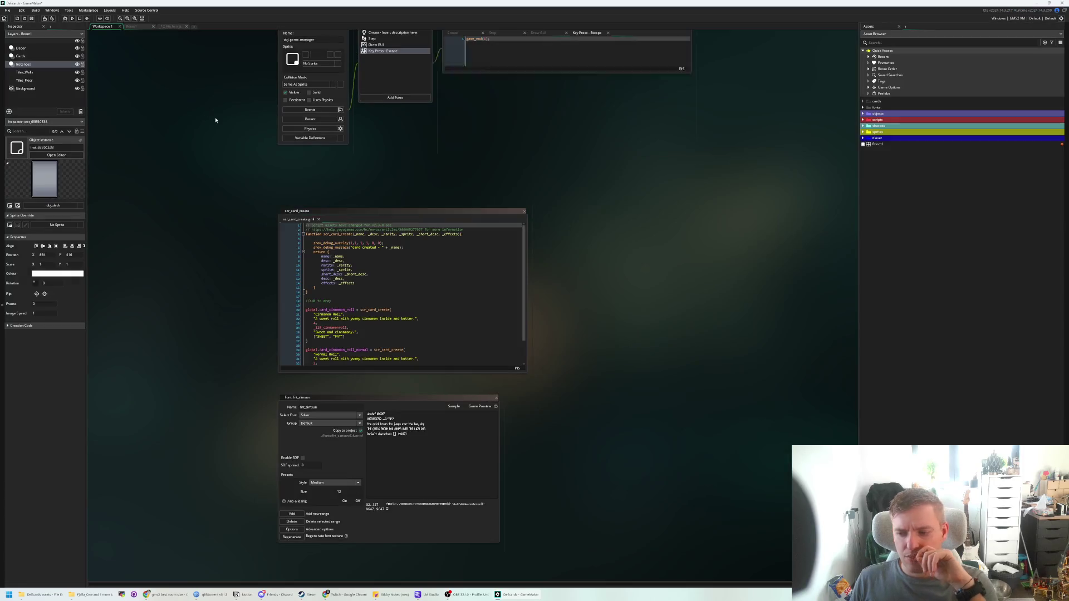
double_click(888, 108)
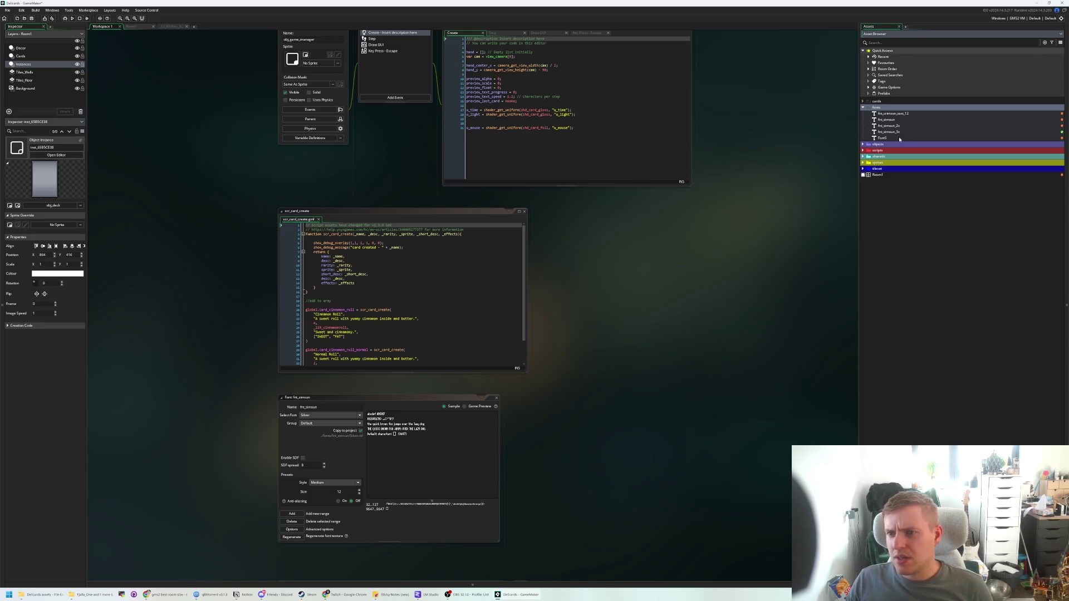
double_click(899, 138)
double_click(314, 240)
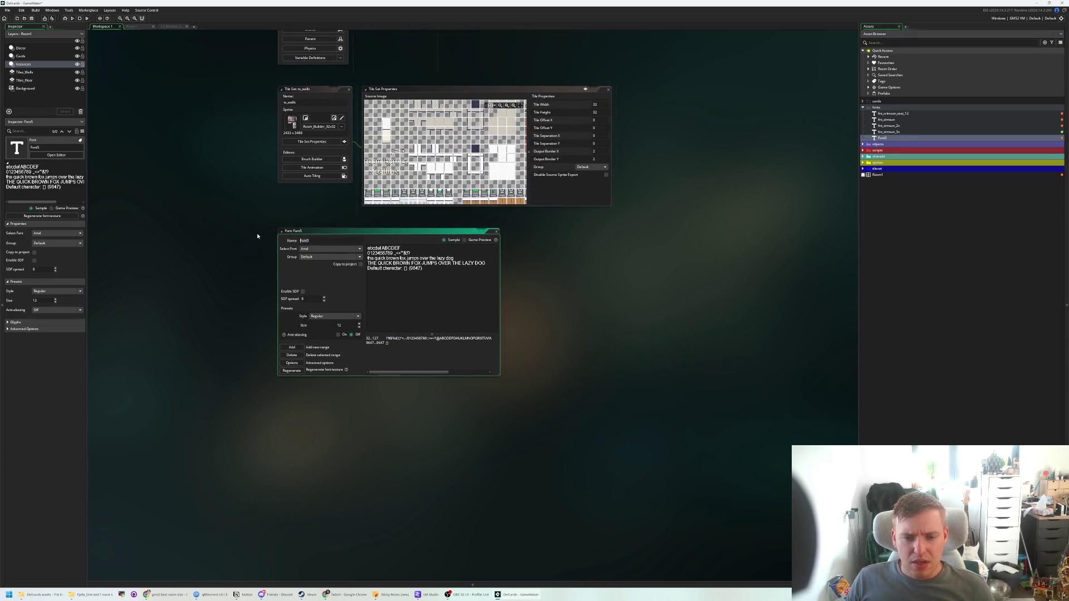
type("fnt_")
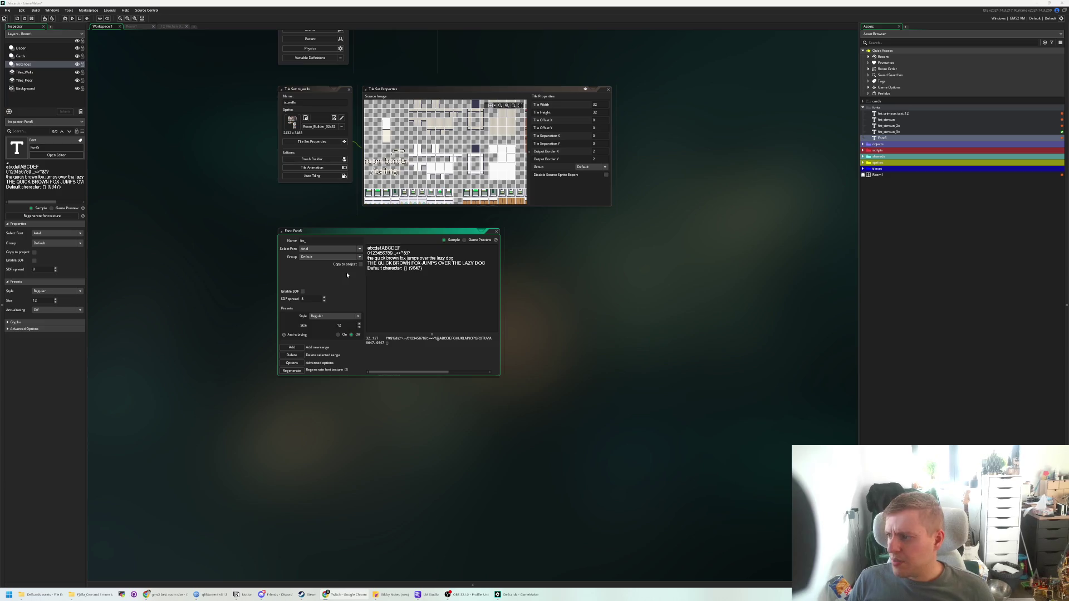
left_click(316, 248)
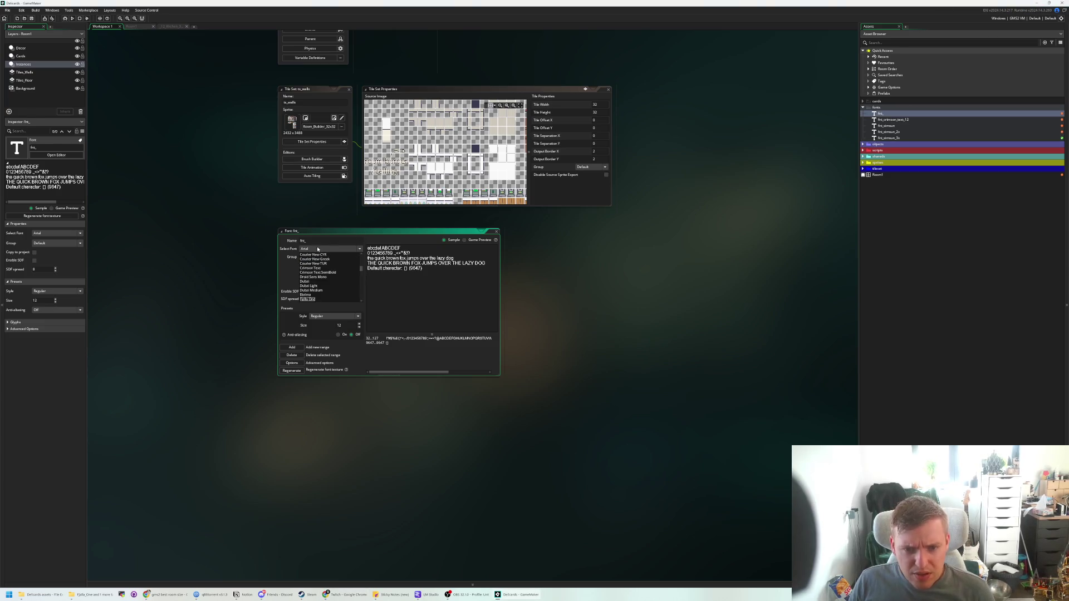
left_click(323, 299)
left_click(317, 241)
type("fjallaone_")
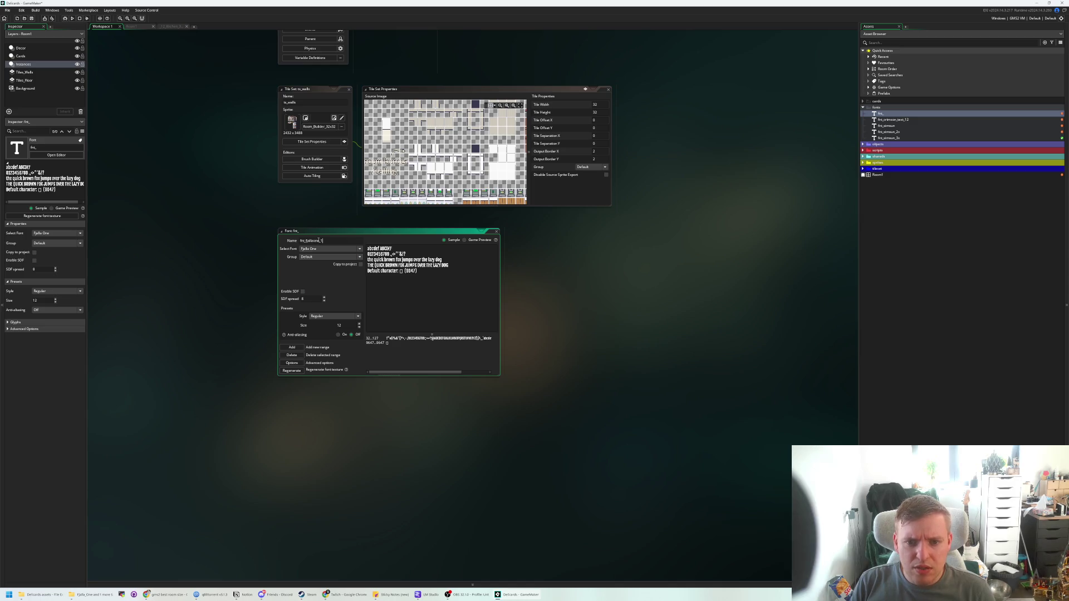
type("2")
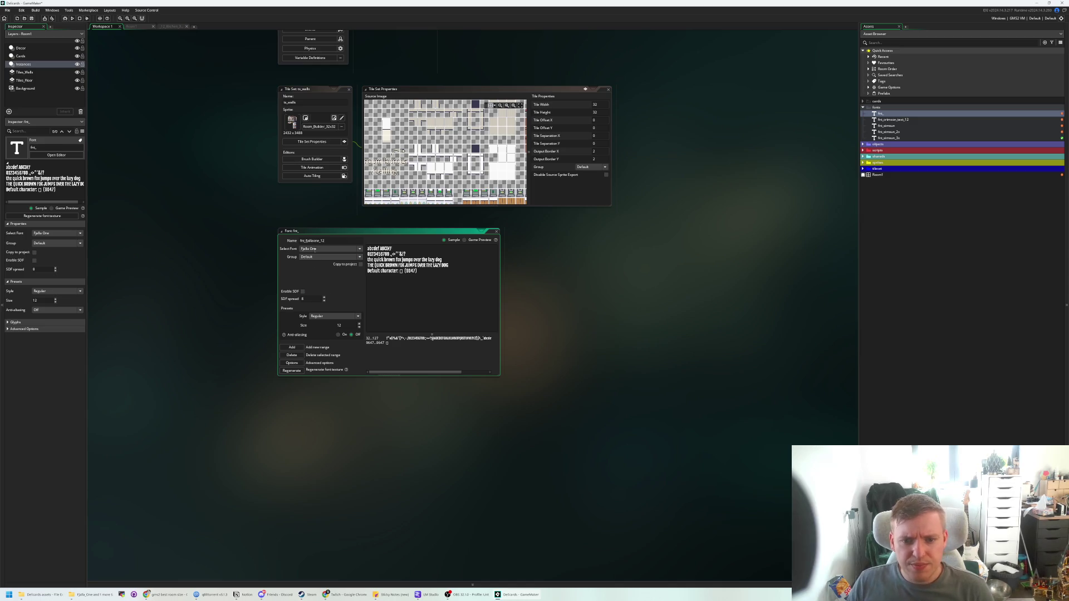
- Turn fnt_fjallaone_12's anti-aliasing on and copy the Fjalla One font file from Delicards assets into the project
key("Return")
left_click(350, 334)
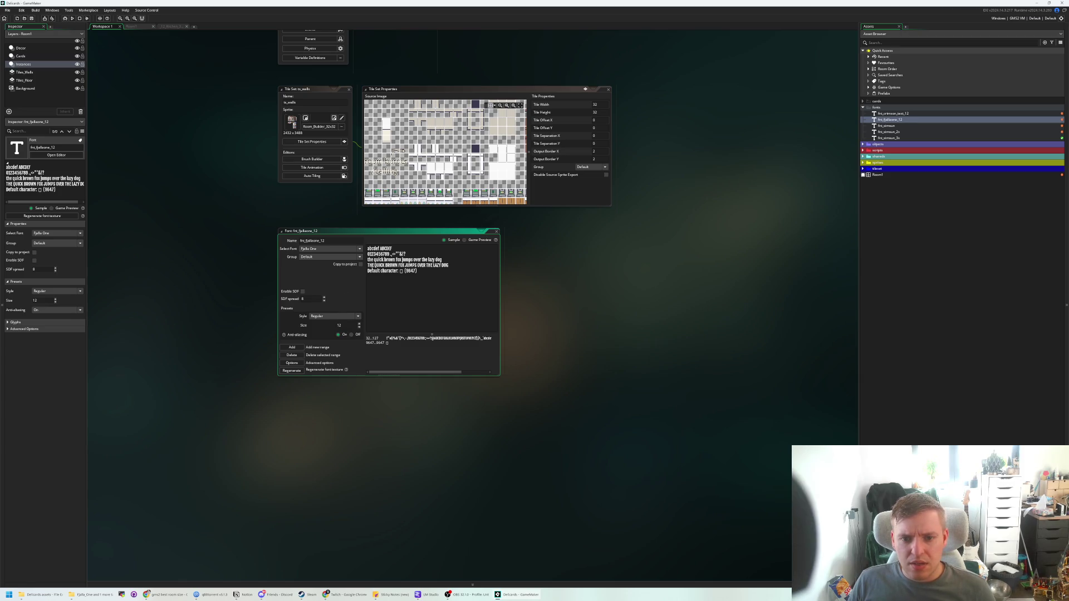
left_click(361, 265)
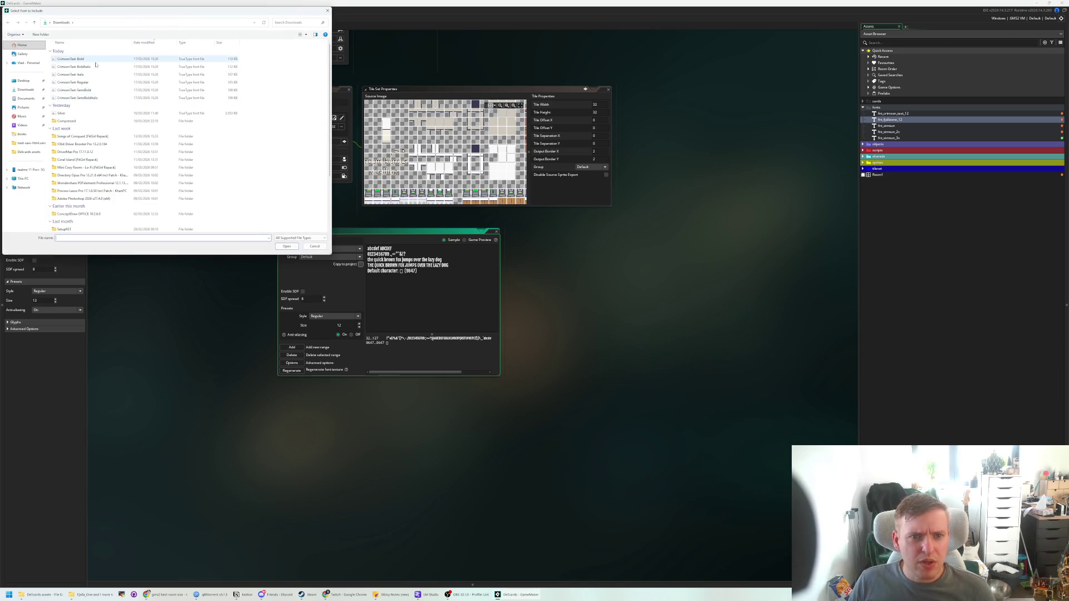
left_click(28, 152)
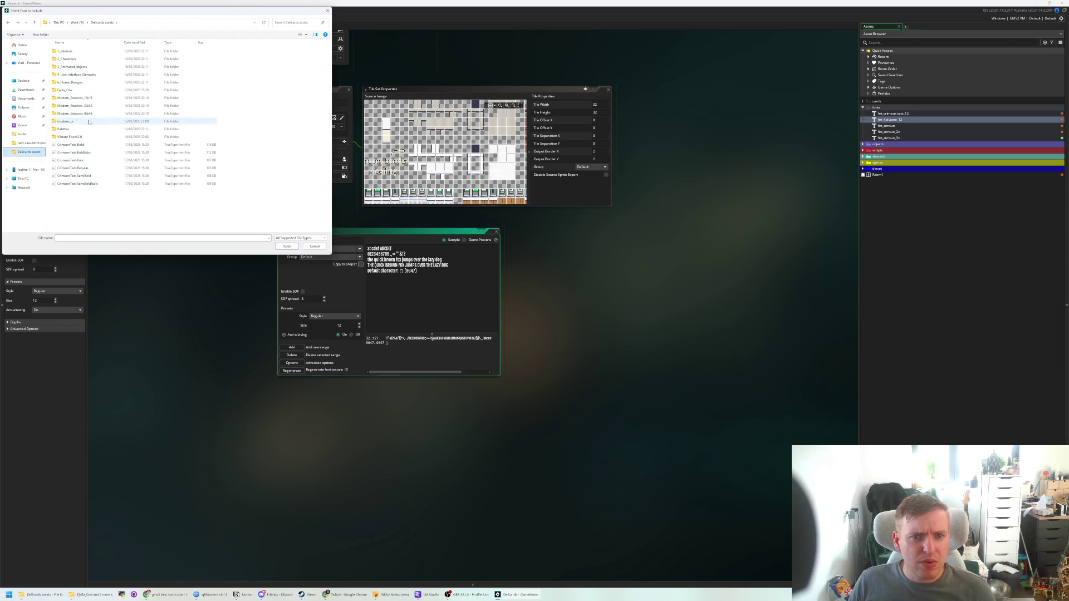
left_click(72, 136)
double_click(65, 90)
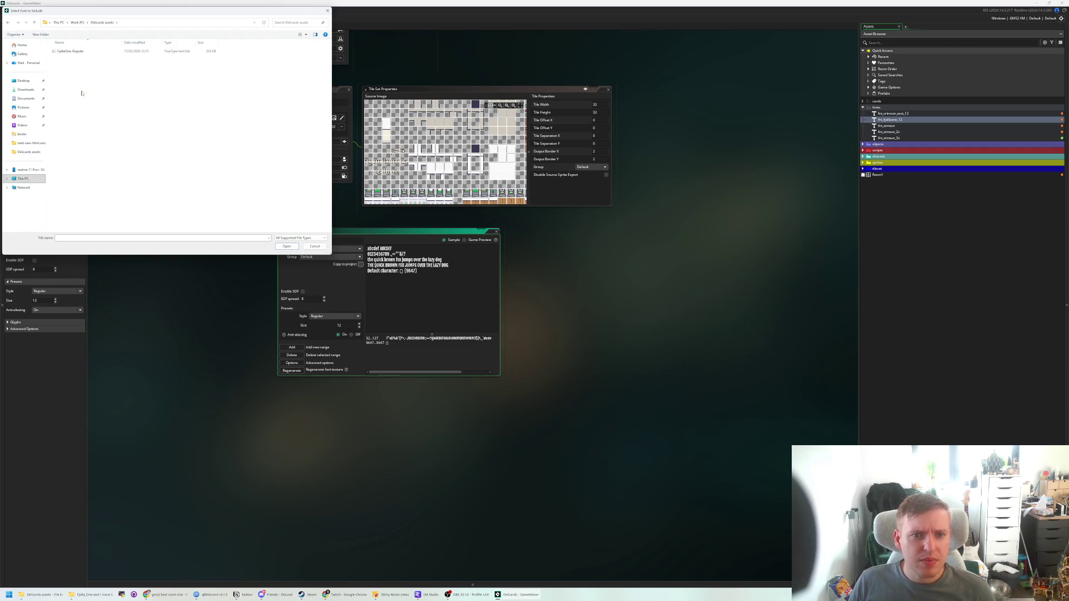
double_click(73, 51)
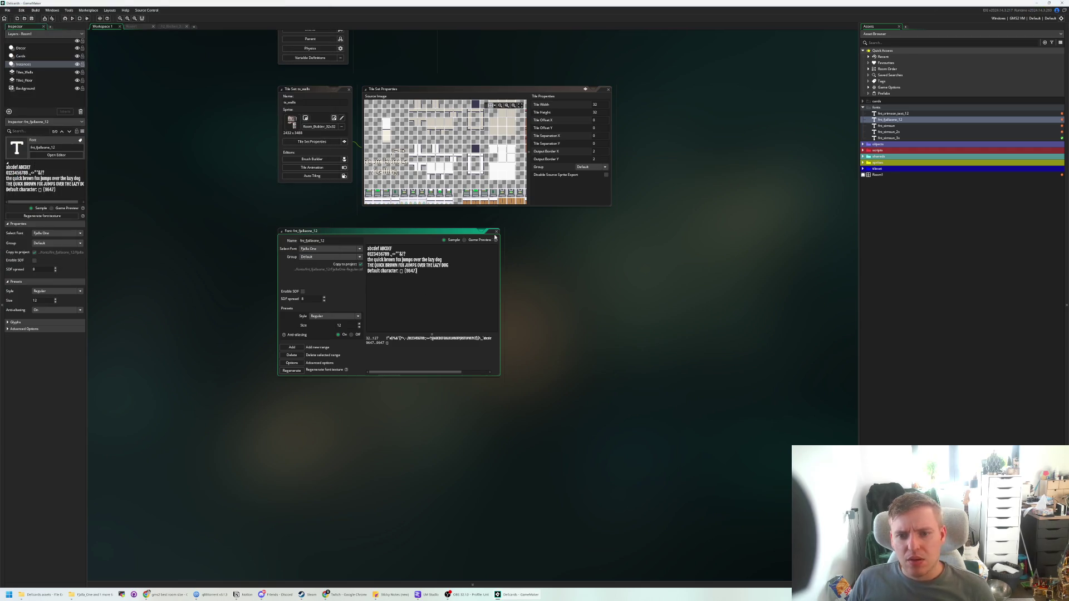
left_click(496, 231)
- Reopen obj_card_ingredient's Draw event and scroll to draw_card_name, which still uses fnt_simsun
scroll(654, 164, "up", 10)
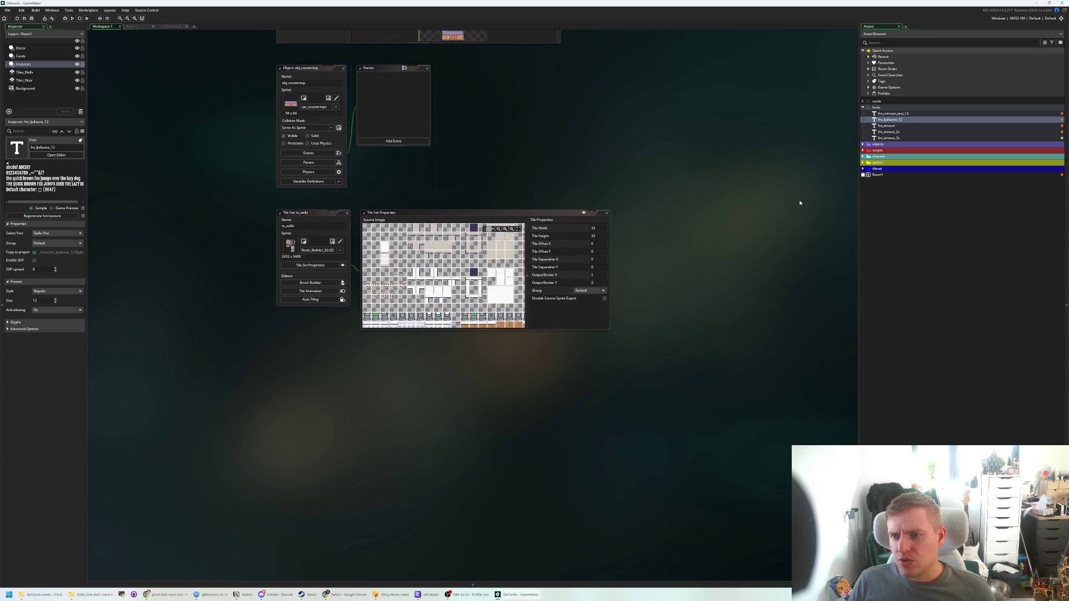
scroll(657, 179, "up", 15)
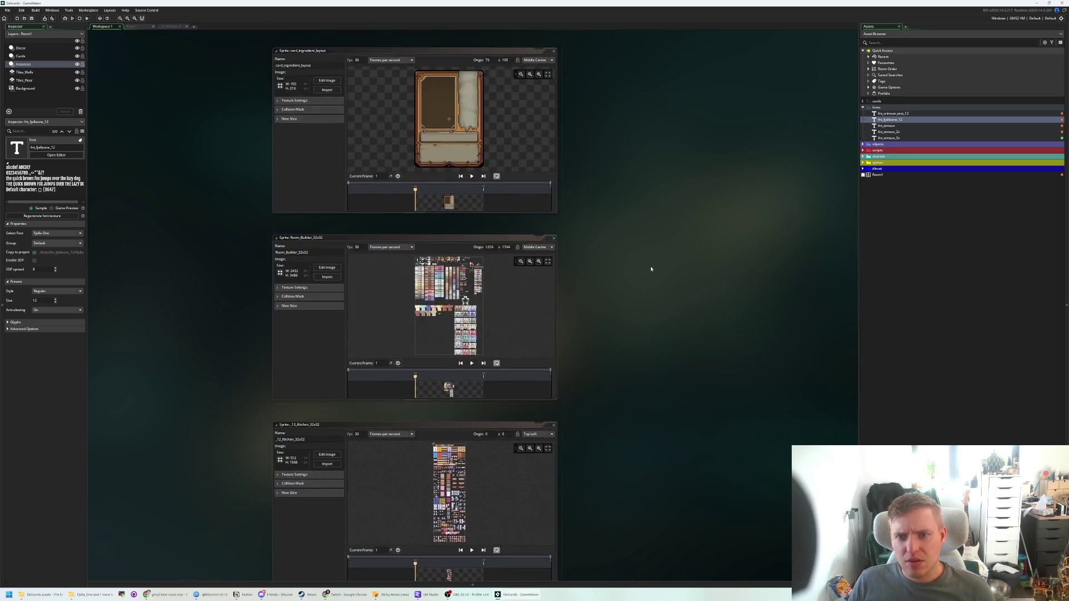
scroll(647, 302, "up", 8)
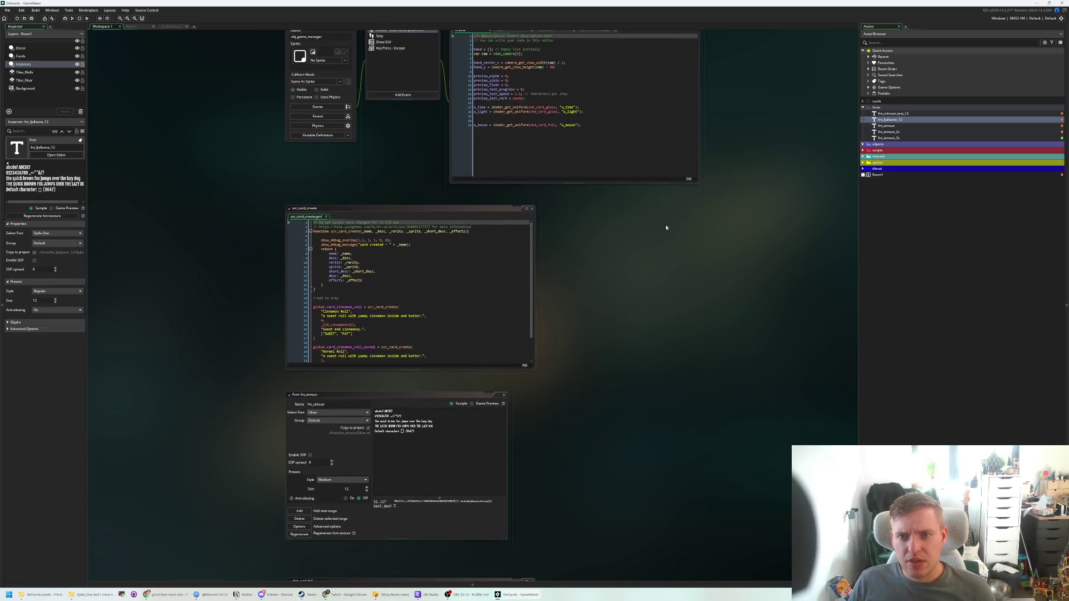
scroll(609, 248, "up", 2)
scroll(612, 223, "down", 2)
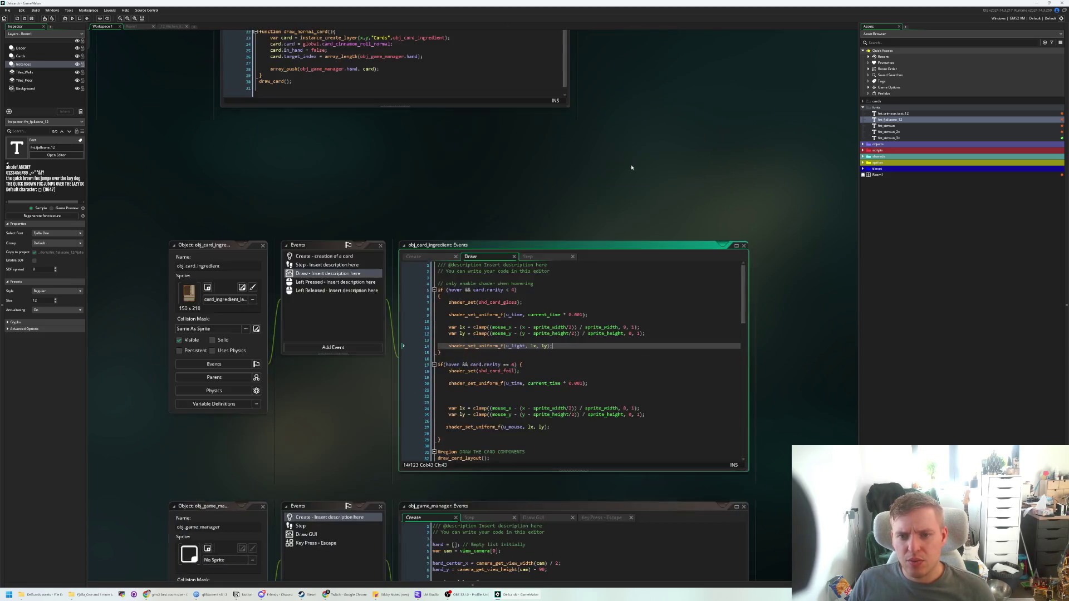
scroll(645, 251, "up", 15)
double_click(912, 146)
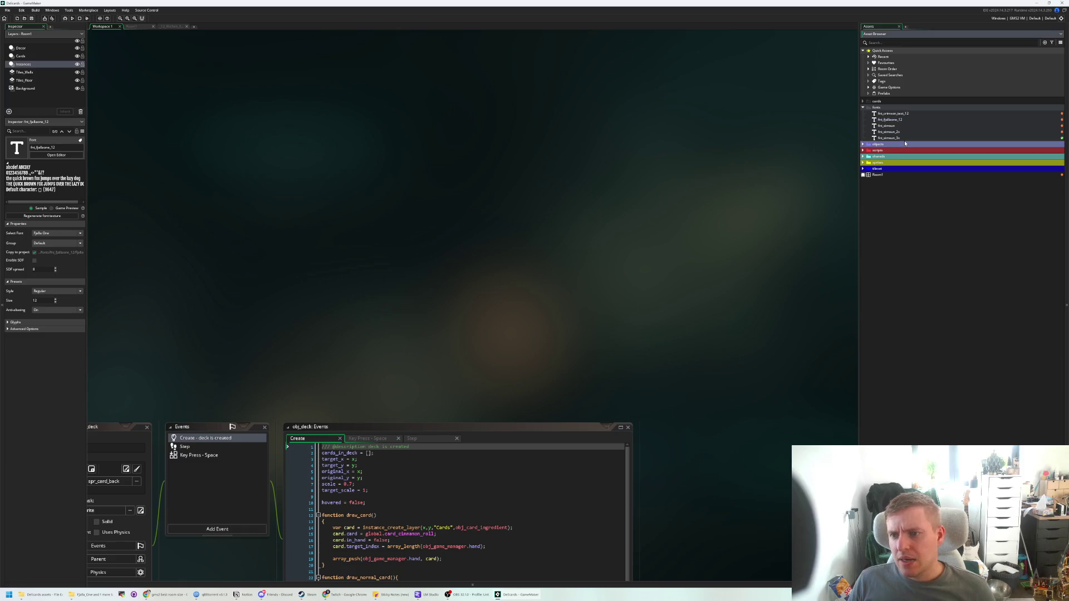
double_click(893, 150)
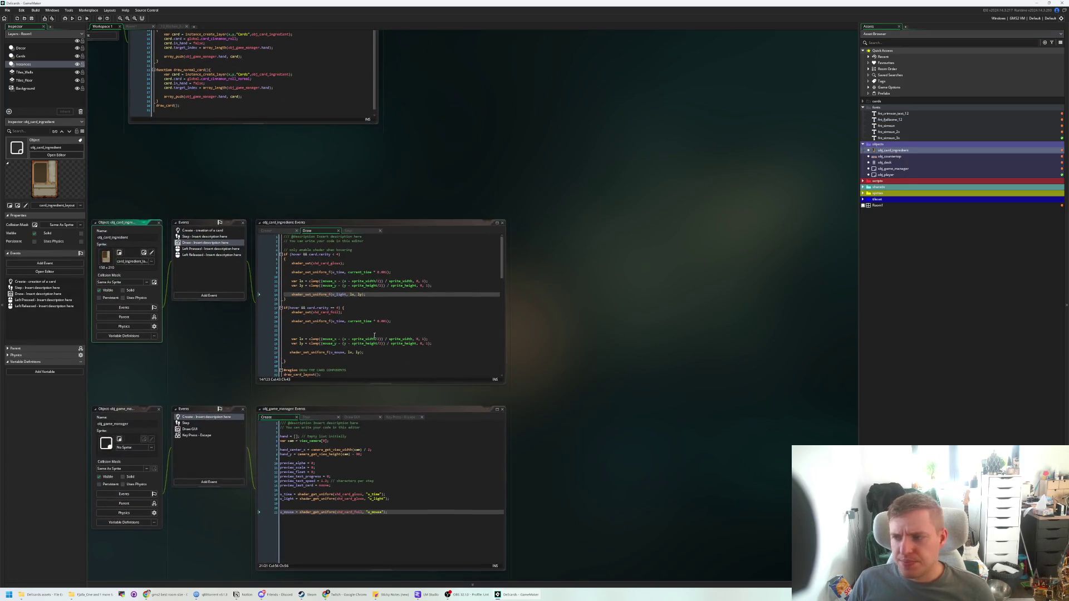
left_click(304, 280)
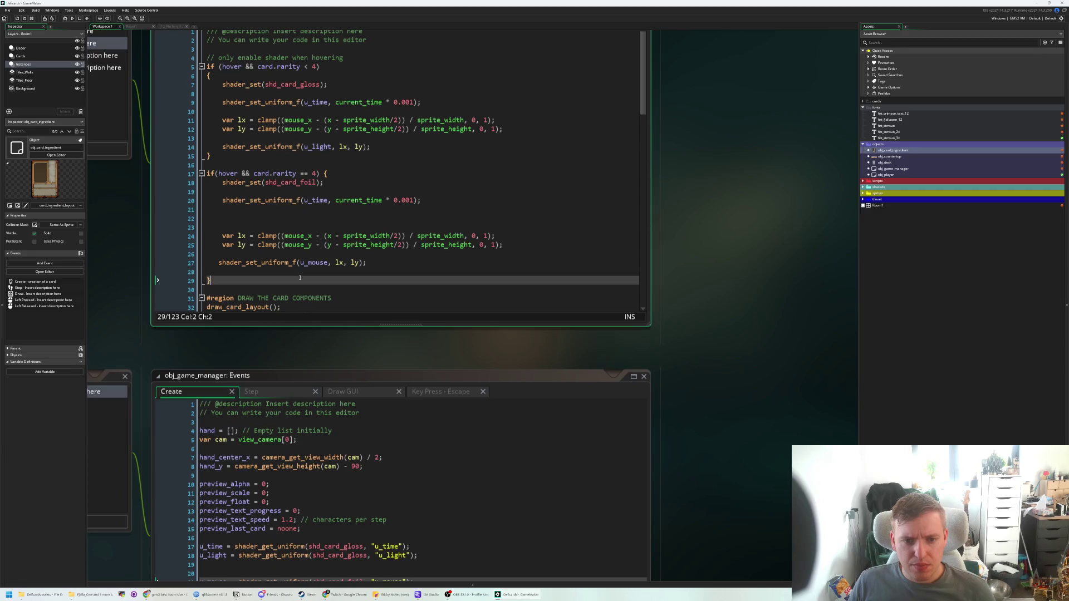
scroll(304, 279, "down", 6)
scroll(304, 278, "down", 15)
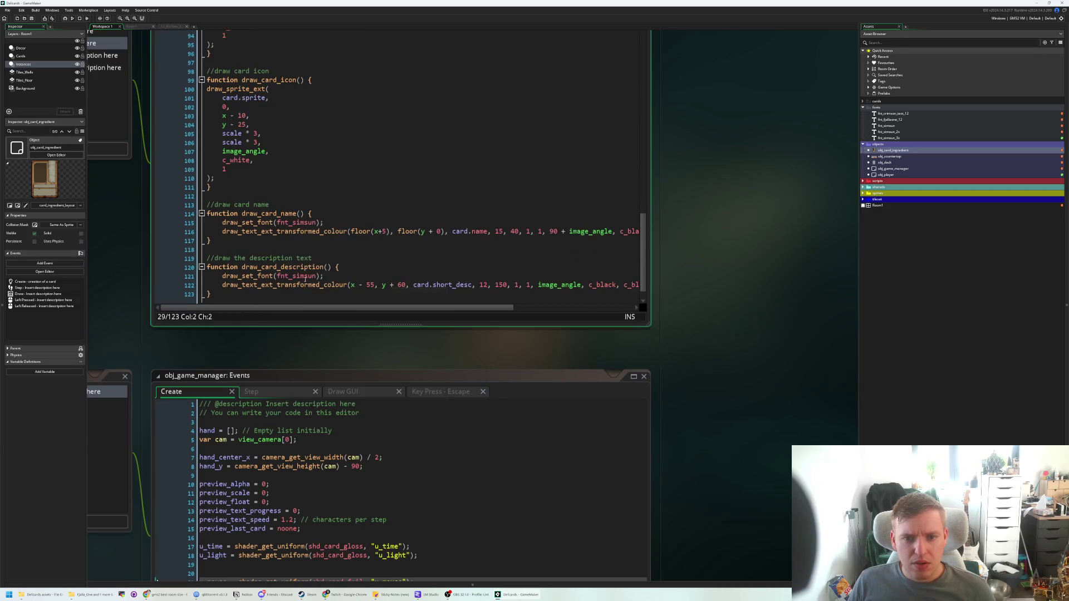
- Change fnt_simsun to fnt_fjallaone_12 on line 115 and test-run the game on the Cinnamon Roll card
double_click(302, 224)
type("fnt_")
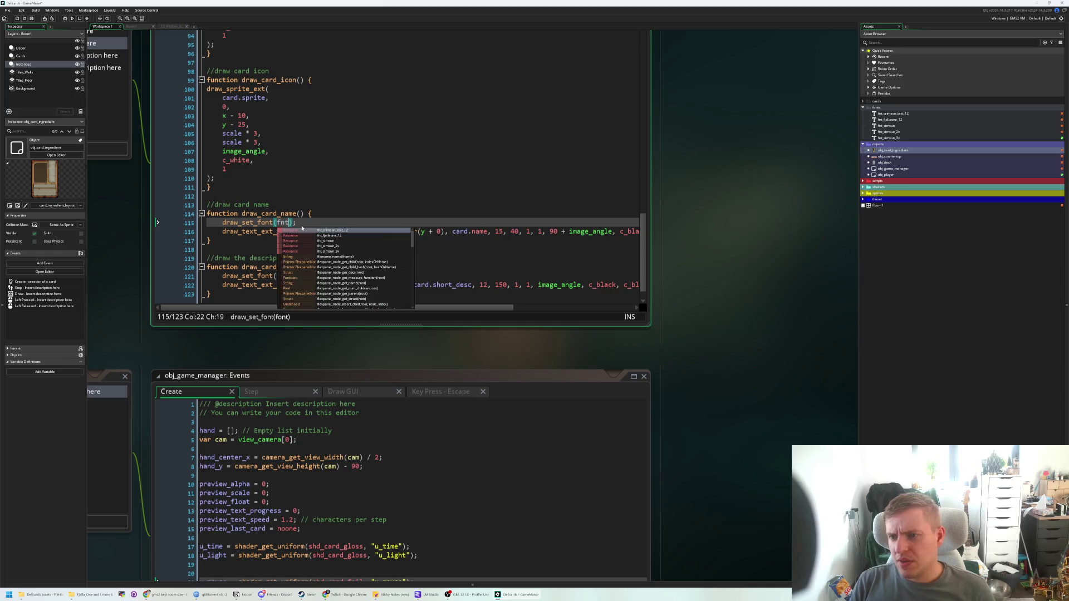
type("f")
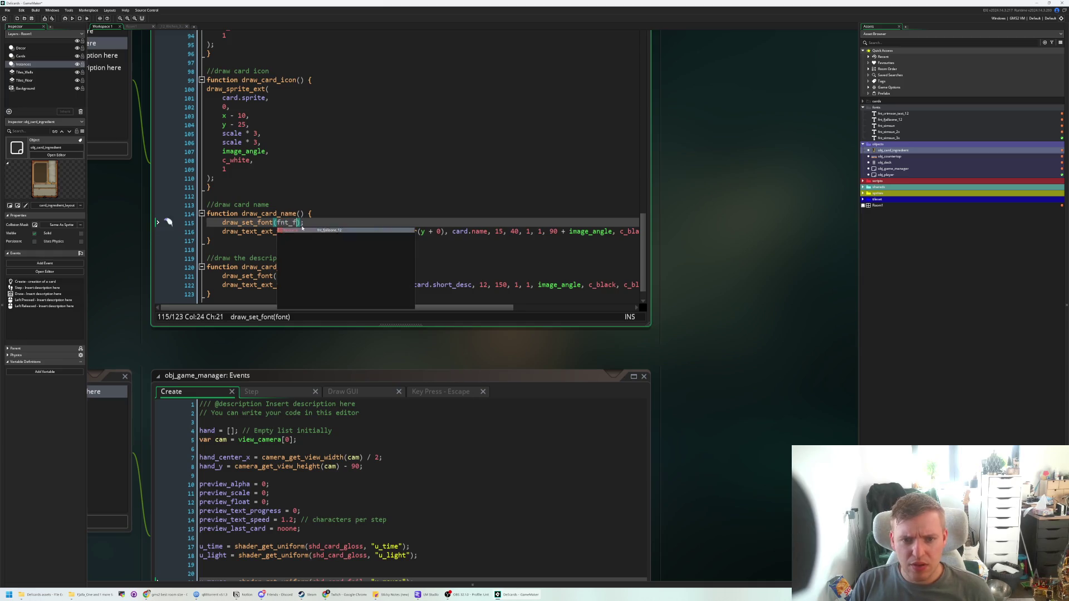
key("Return")
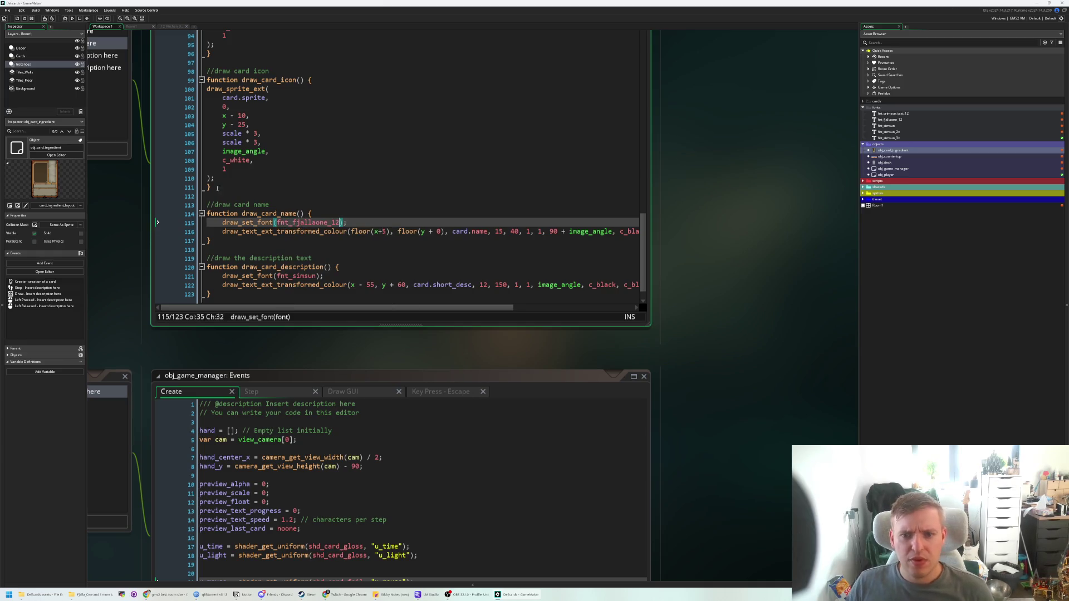
left_click(56, 19)
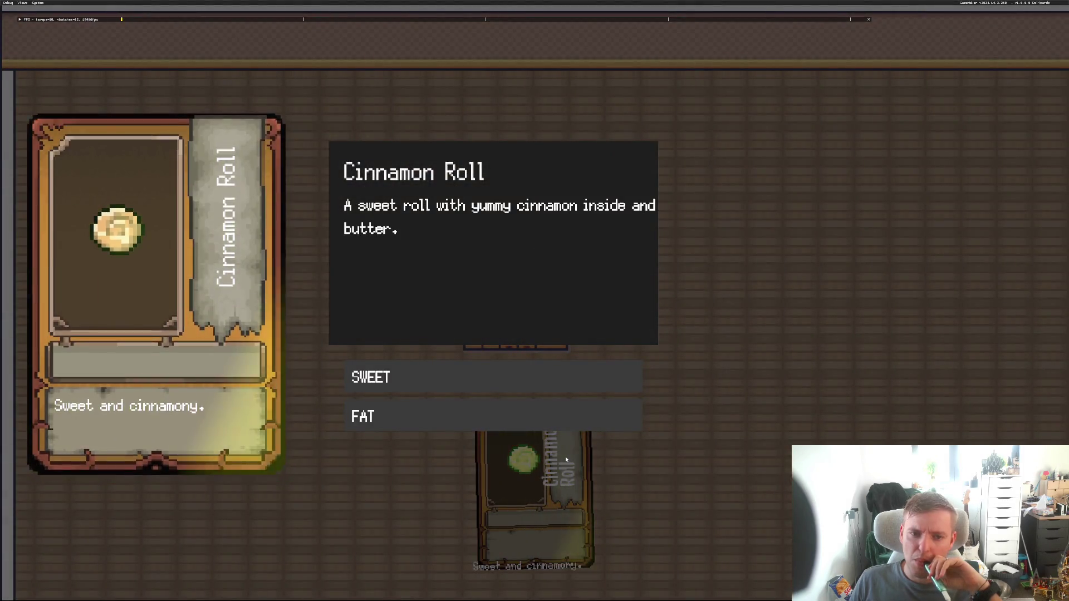
left_click(623, 329)
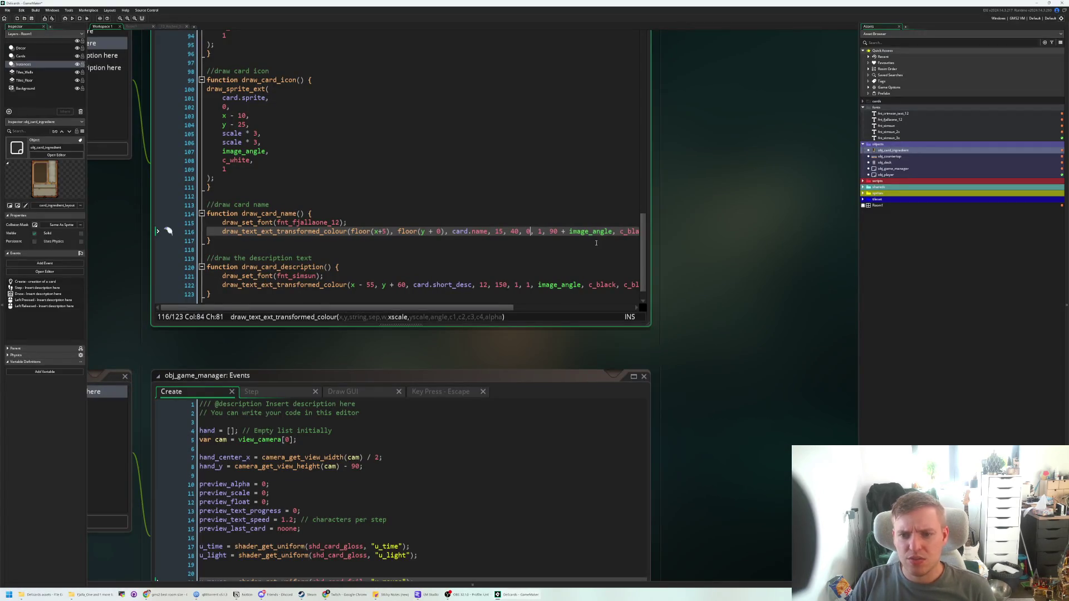
- Try a 0.5 horizontal scale on the card name and run the game to test it
key("BackSpace")
type(".5")
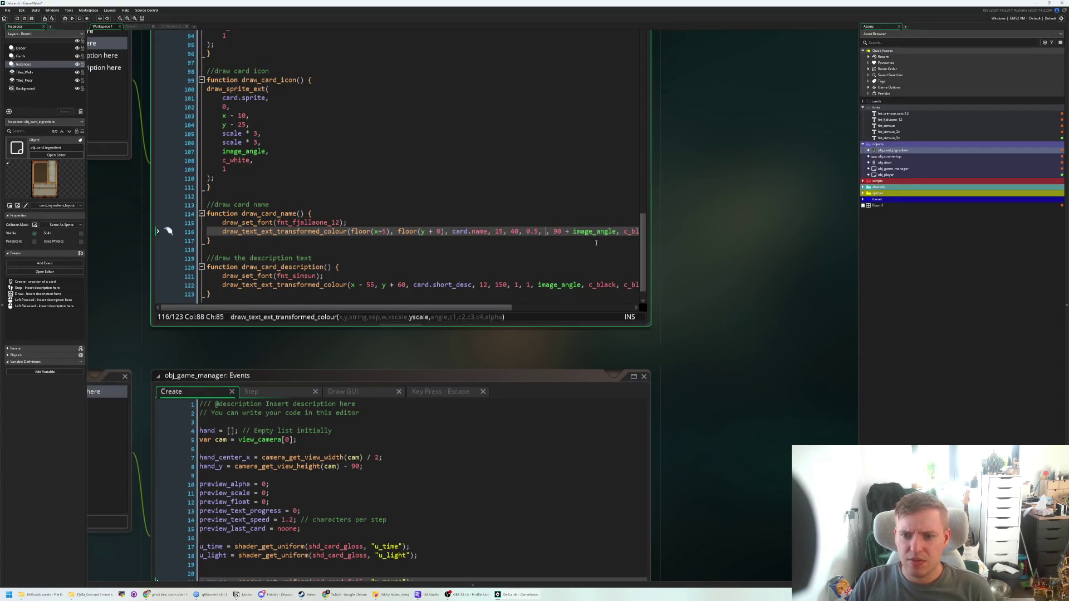
type("0.5")
key("F5")
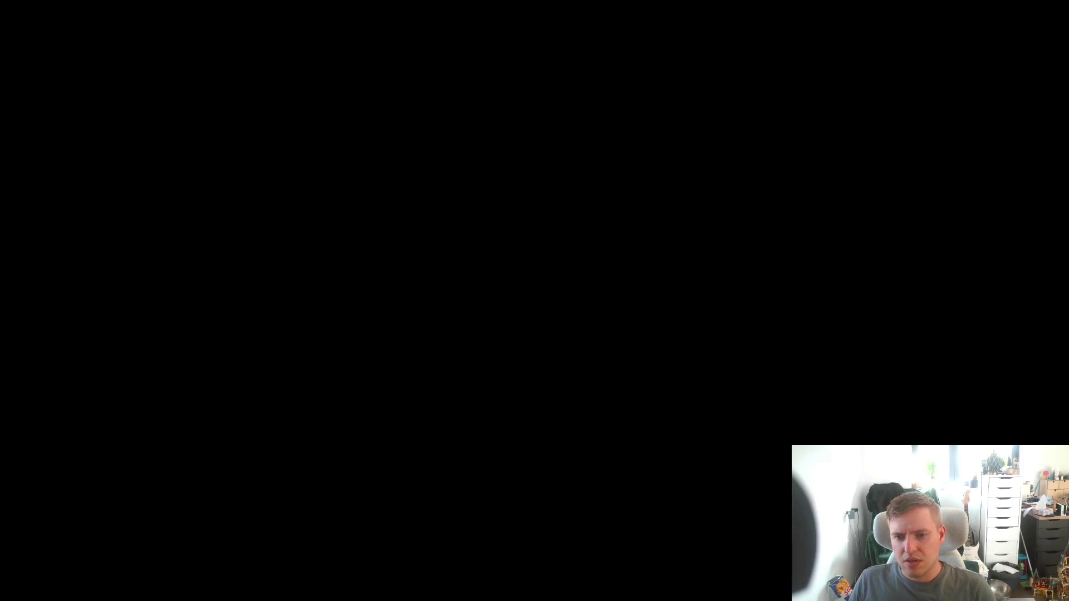
key("Right")
key("Right")
key("Right")
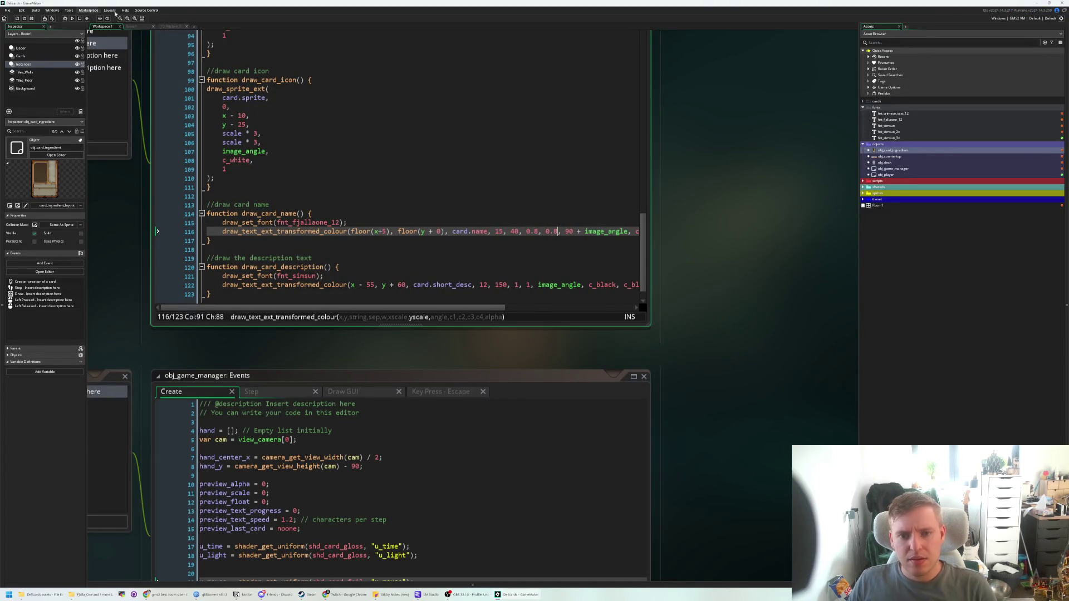
key("F5")
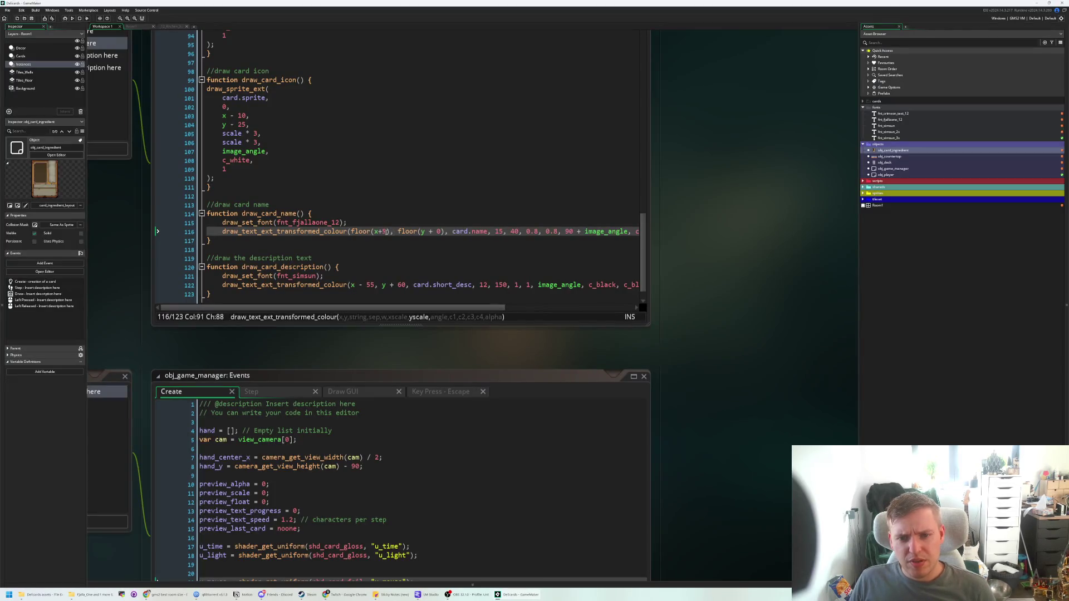
- Move the card name's x offset right from x+8 and check its position in-game
left_click(386, 231)
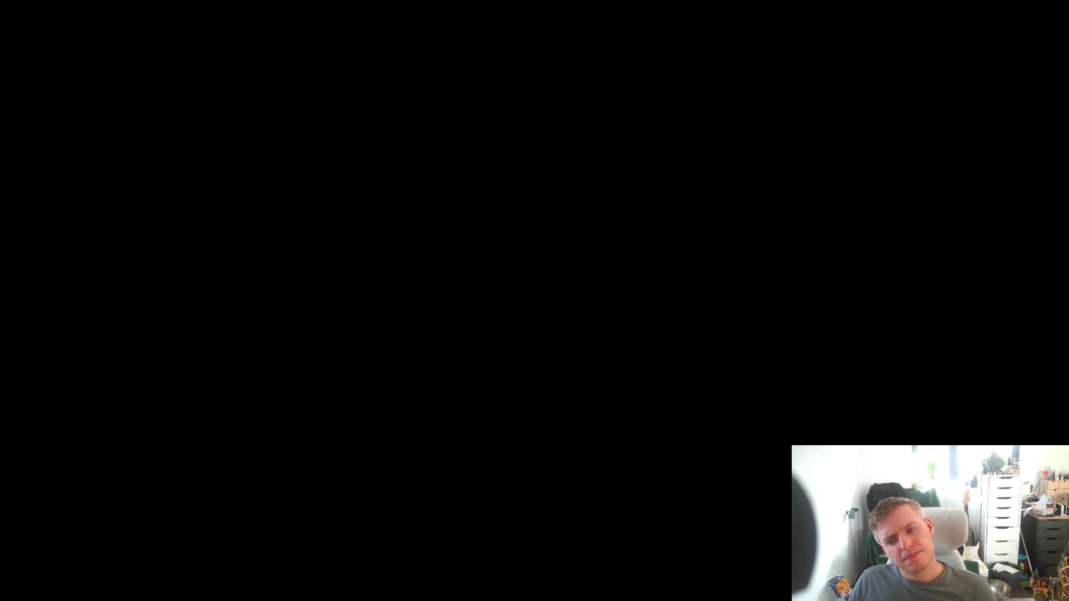
key("Escape")
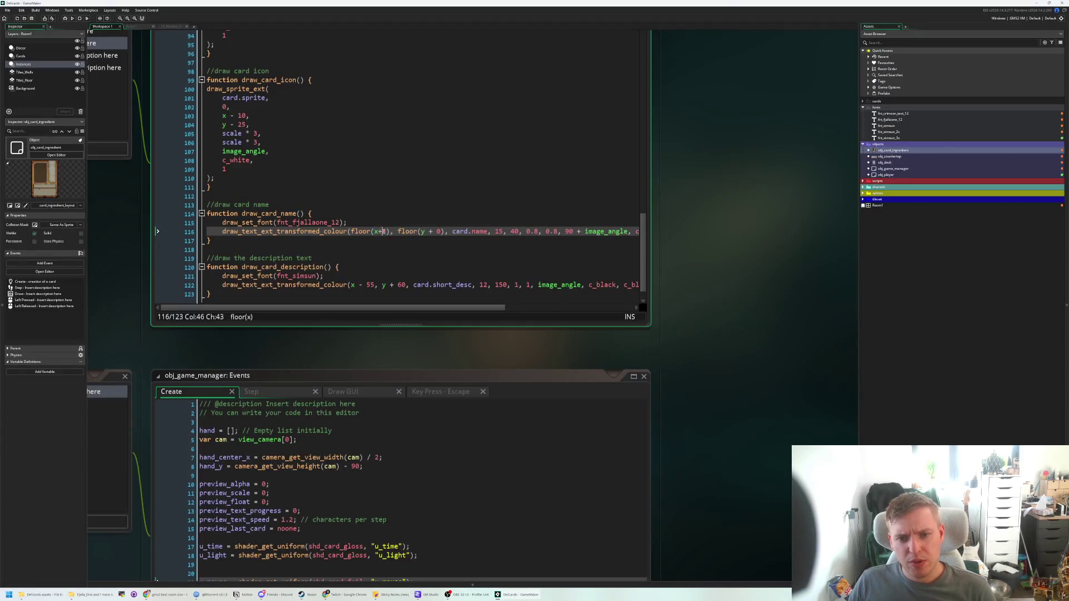
key("BackSpace")
type("12")
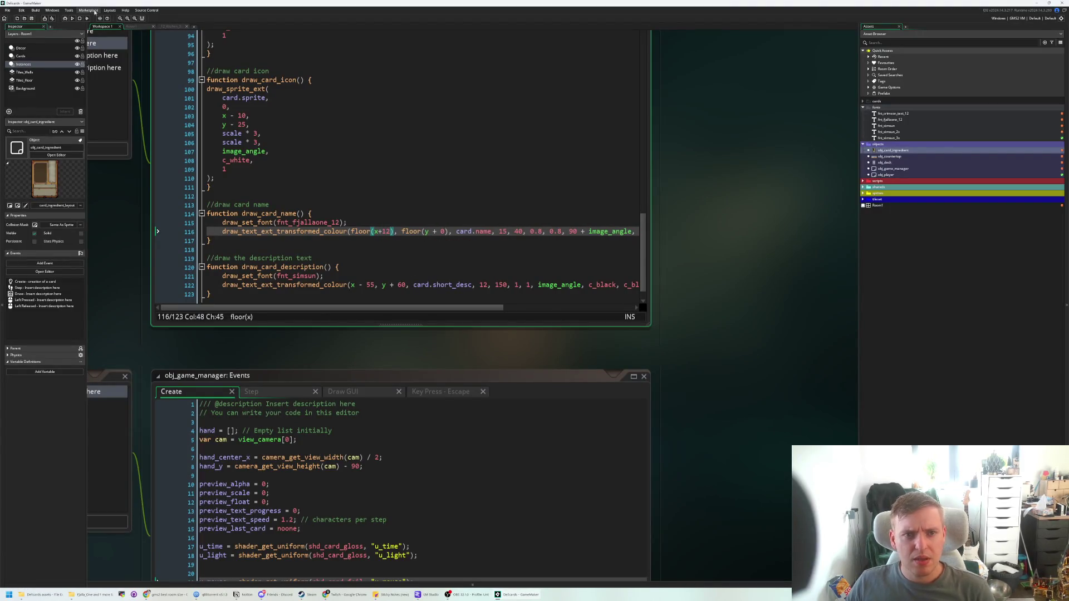
left_click(73, 19)
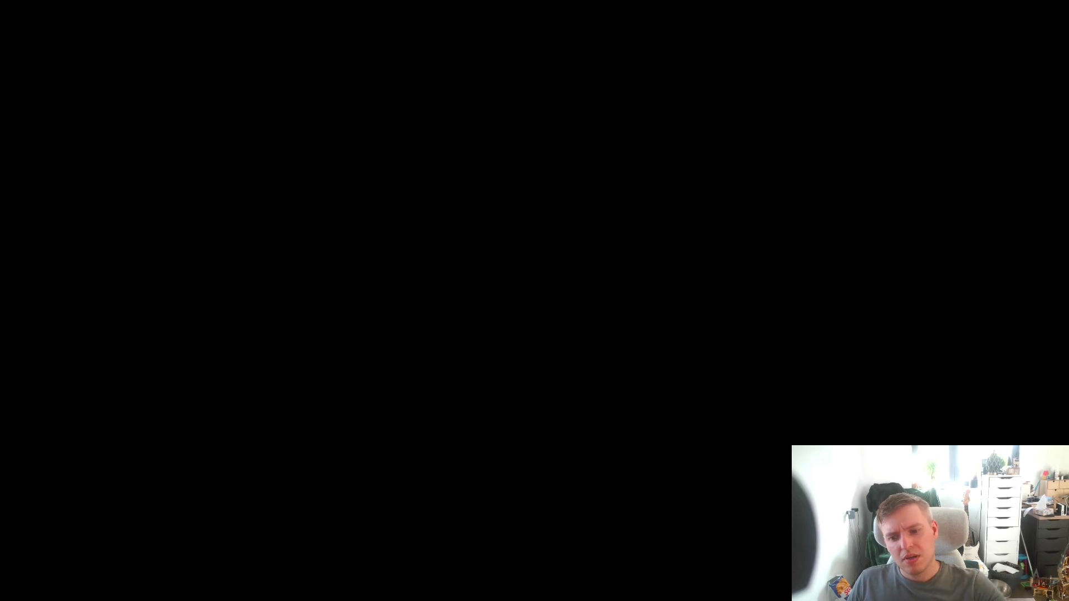
key("Escape")
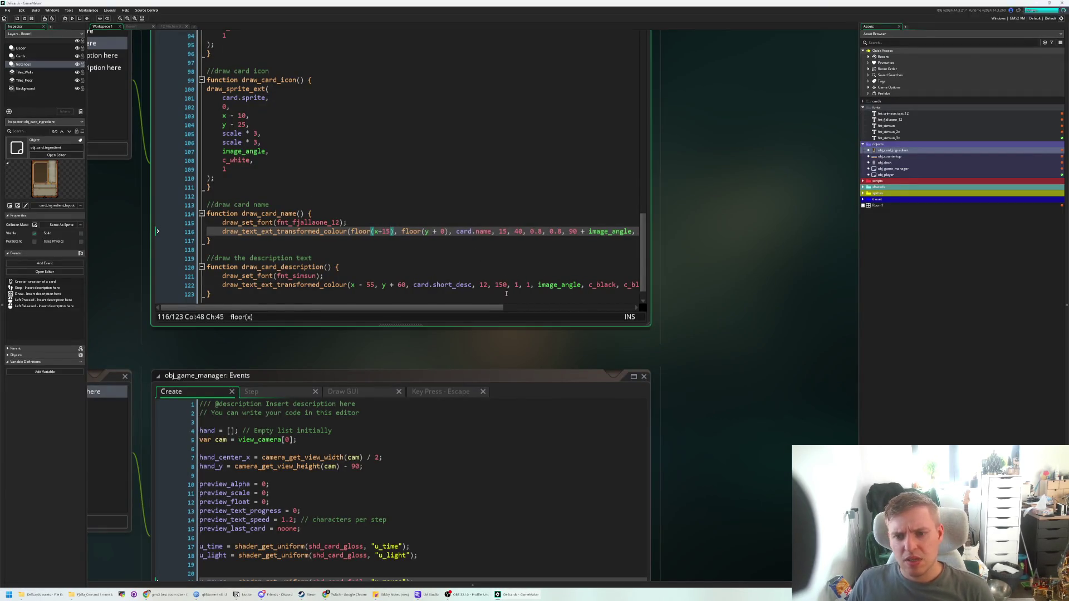
- Make the card name's scale 0.8 * scale and run the game with F5
left_click(538, 232)
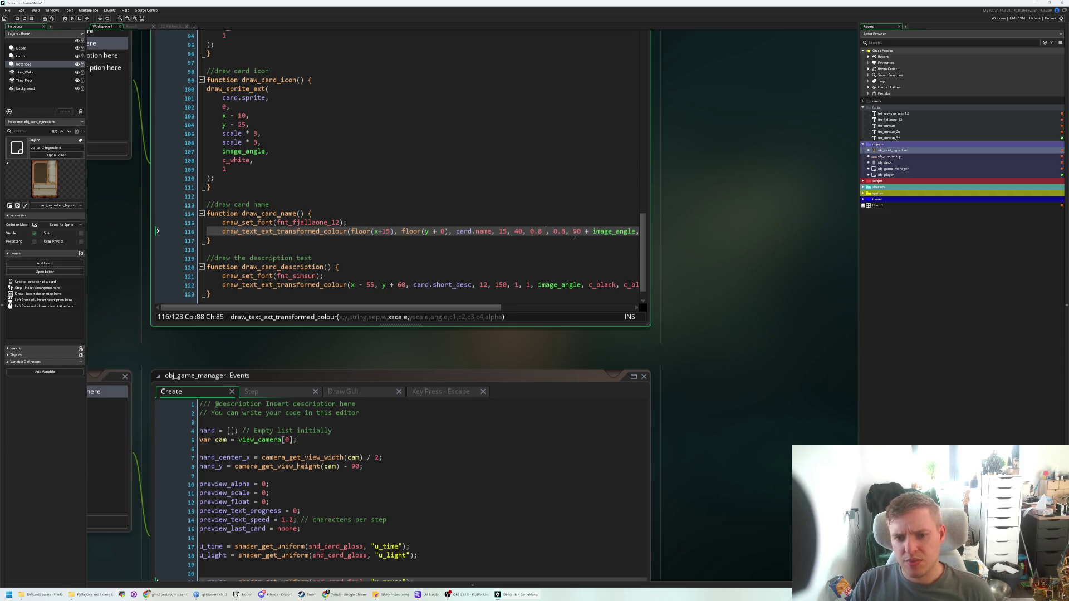
type("* scal")
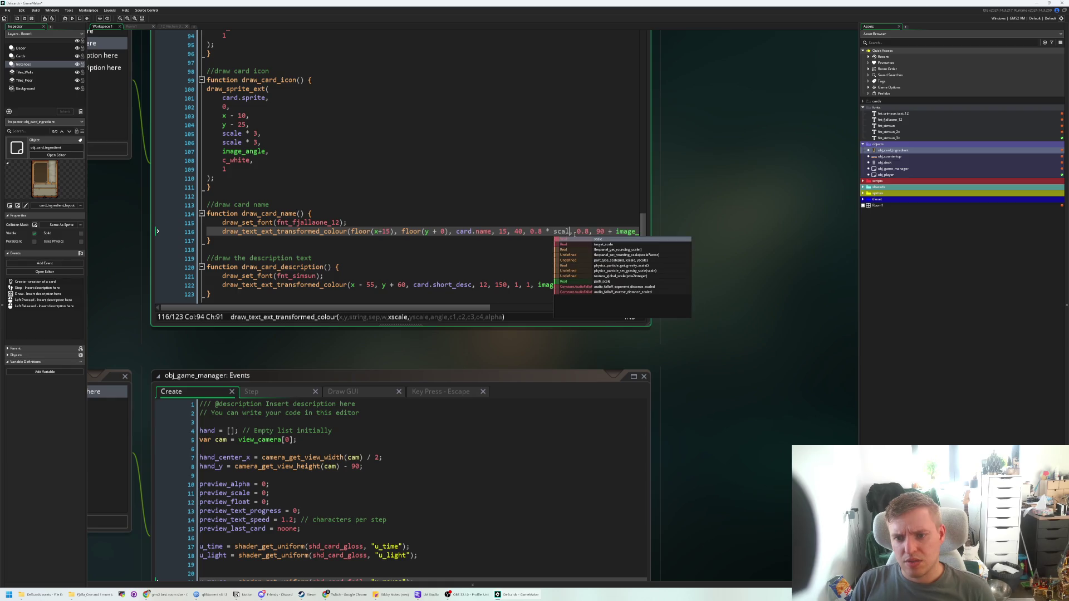
type("e")
key("Right")
key("Right")
key("Right")
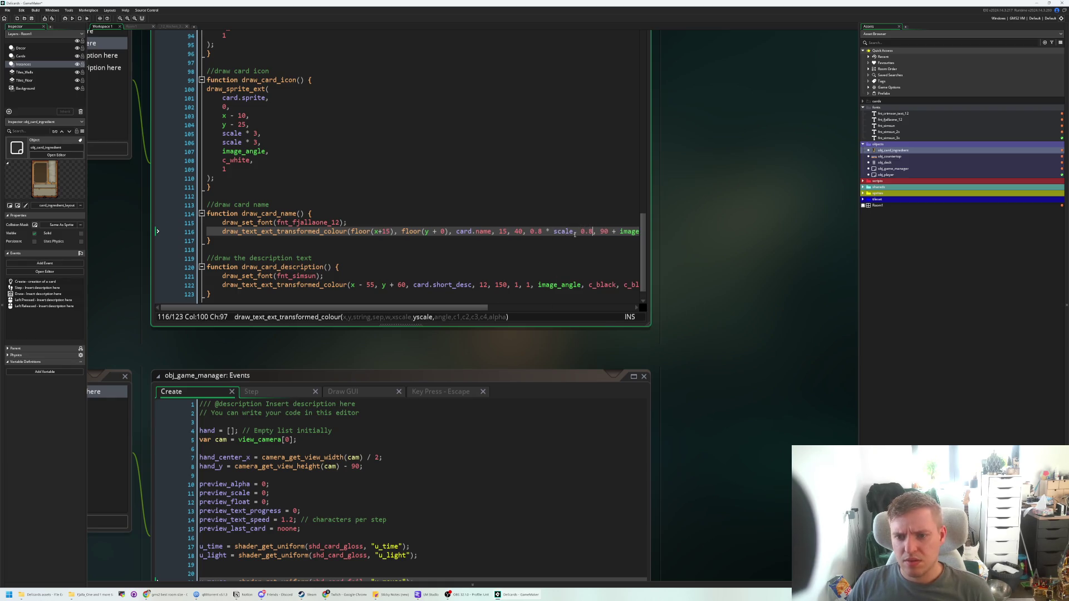
type("* scale")
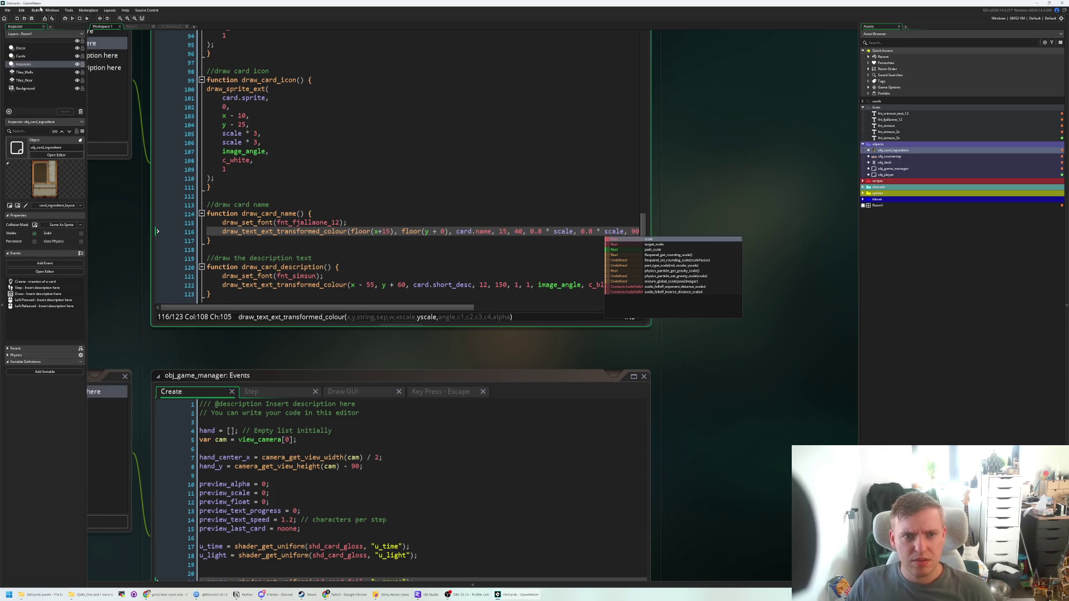
key("F5")
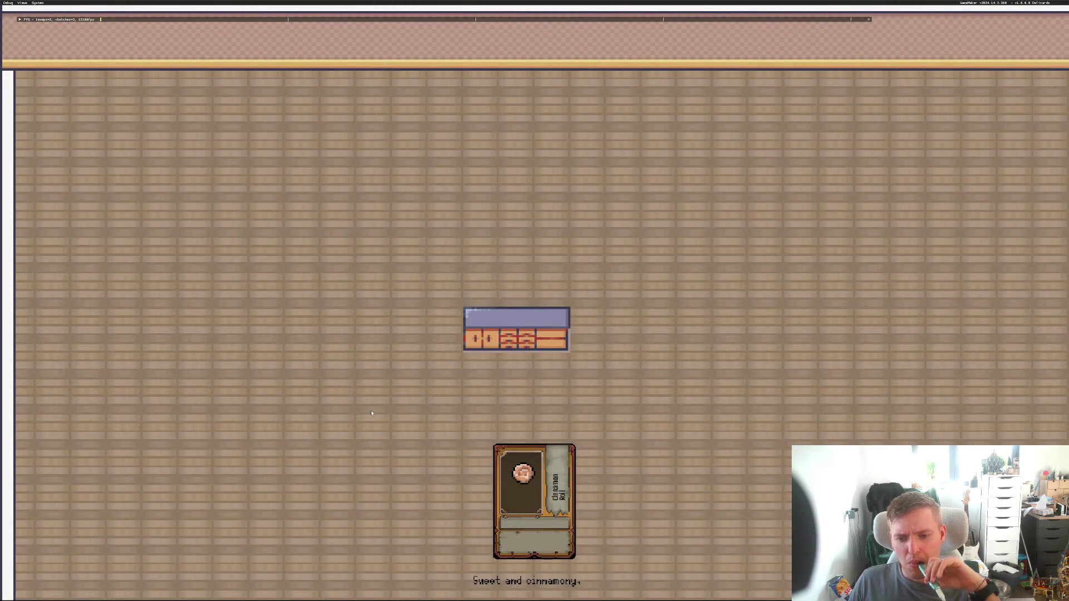
- Open and dismiss the Cinnamon Roll card's enlarged view several times to inspect the scaled name
left_click(508, 490)
left_click(507, 490)
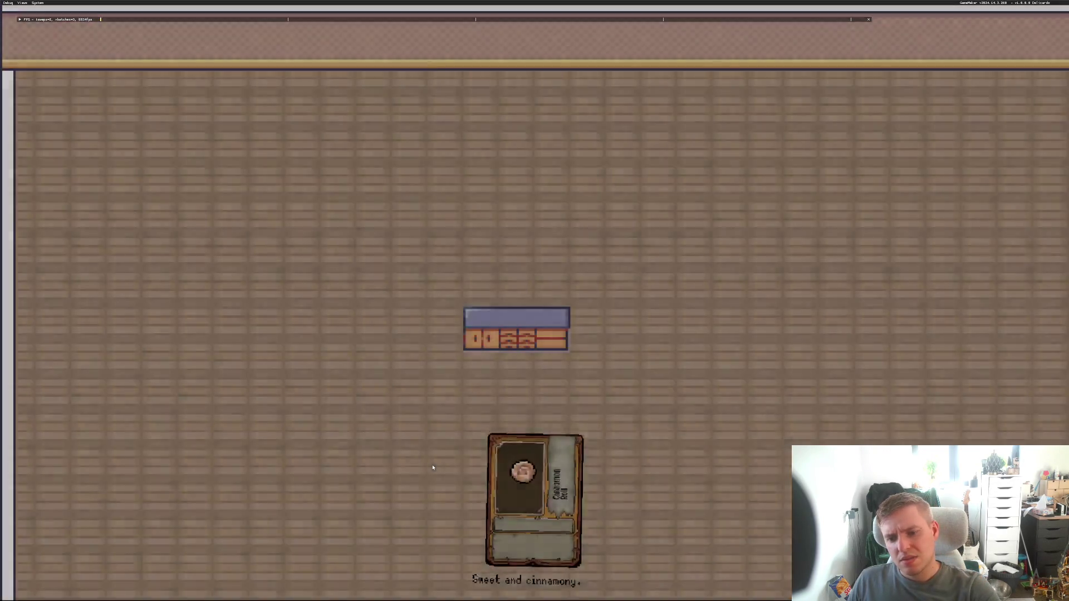
left_click(516, 485)
left_click(525, 491)
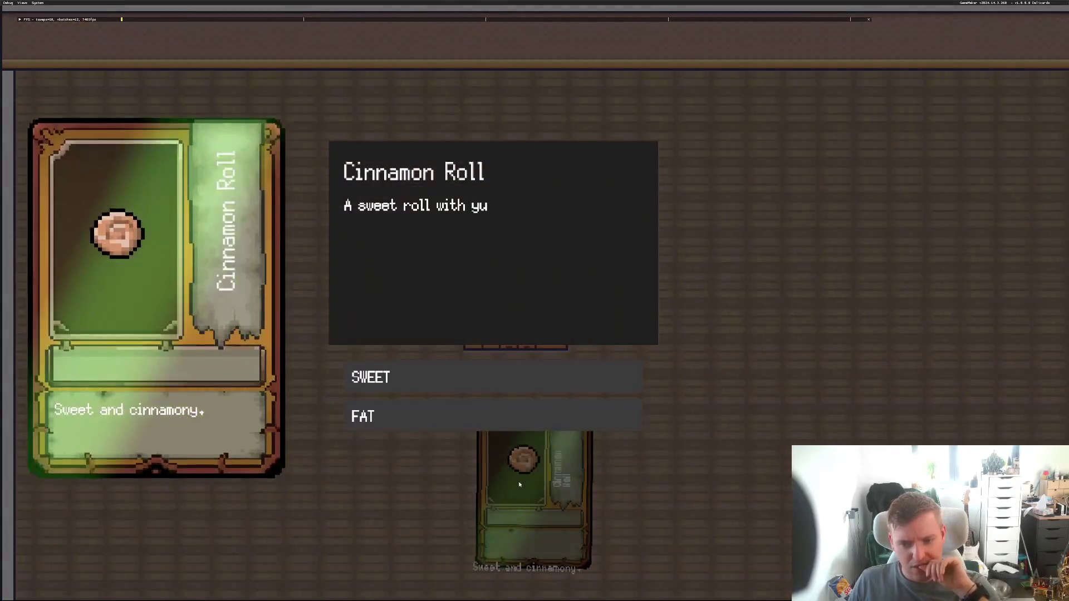
left_click(519, 485)
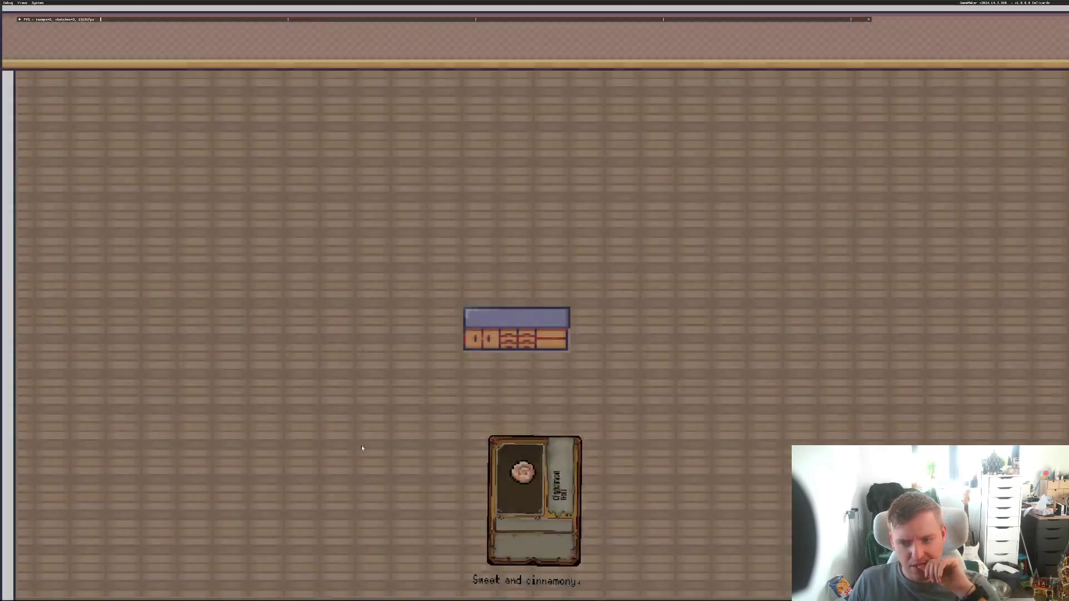
left_click(509, 479)
left_click(496, 472)
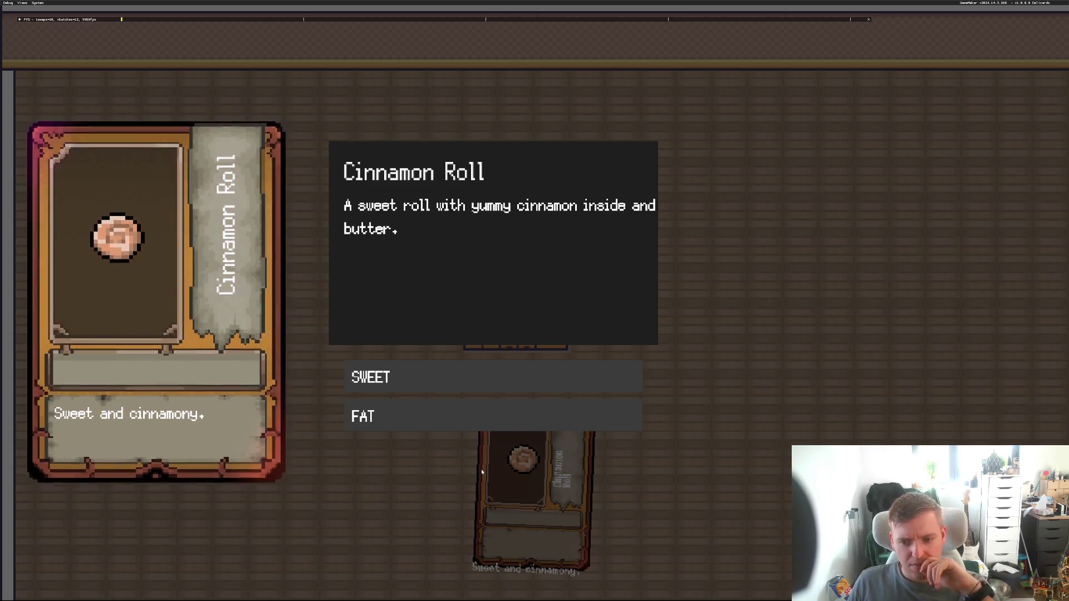
left_click(481, 468)
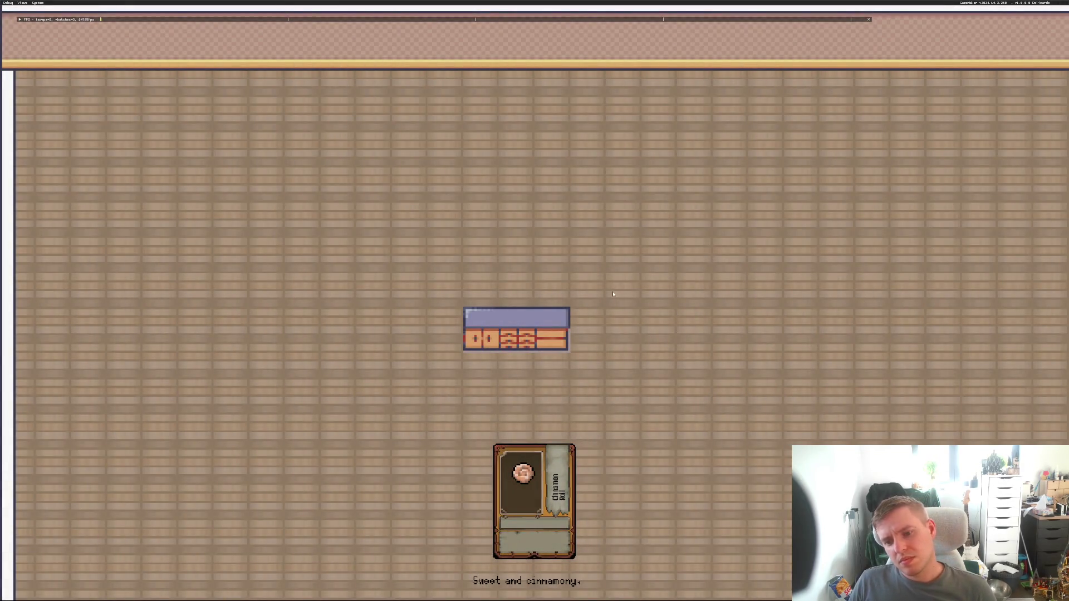
right_click(584, 385)
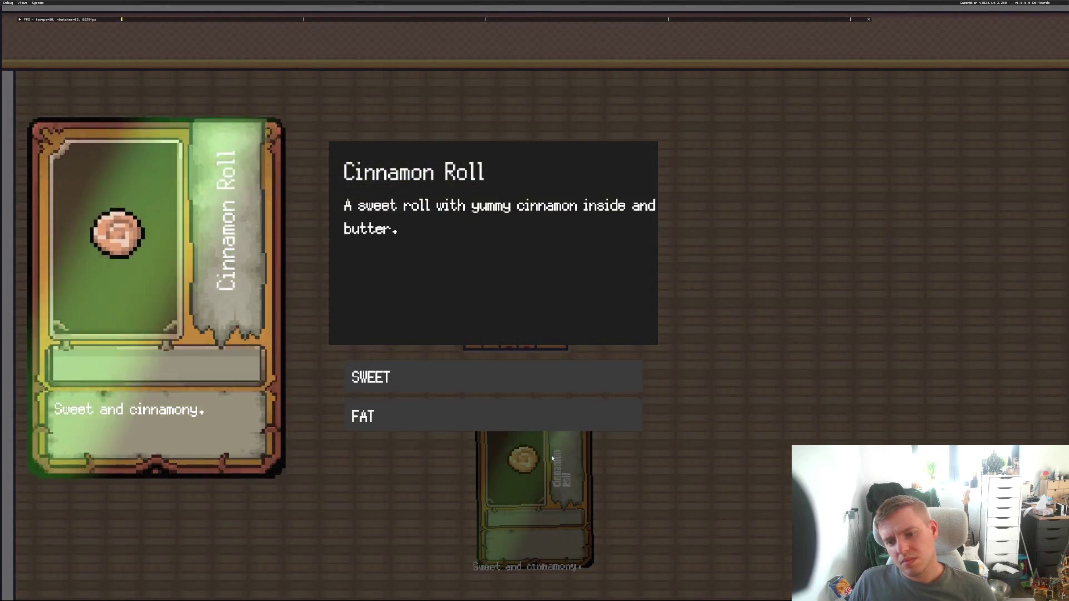
left_click(599, 393)
right_click(600, 393)
left_click(567, 441)
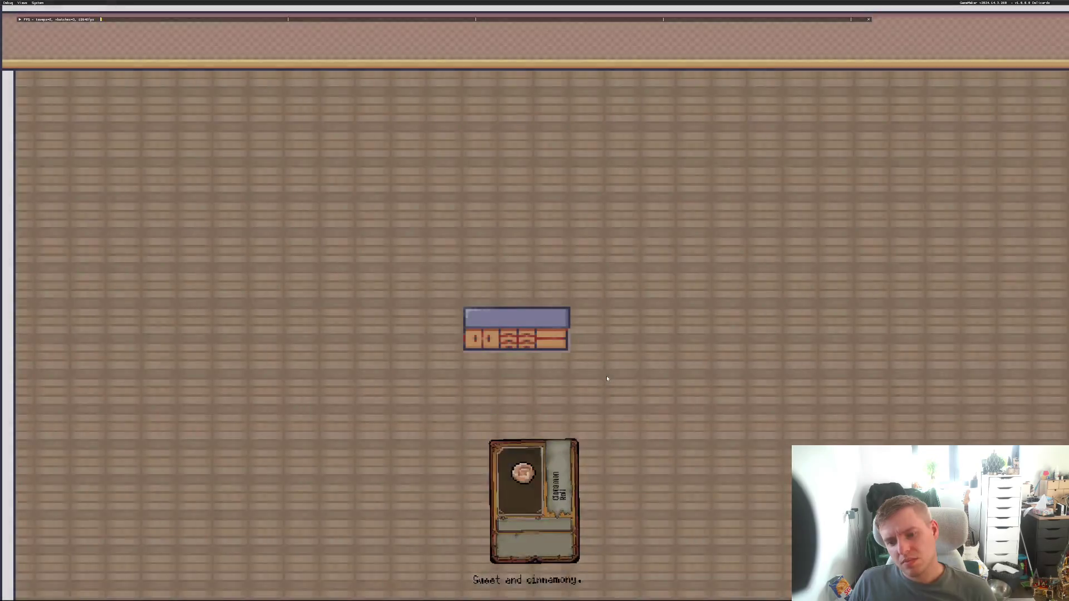
right_click(567, 441)
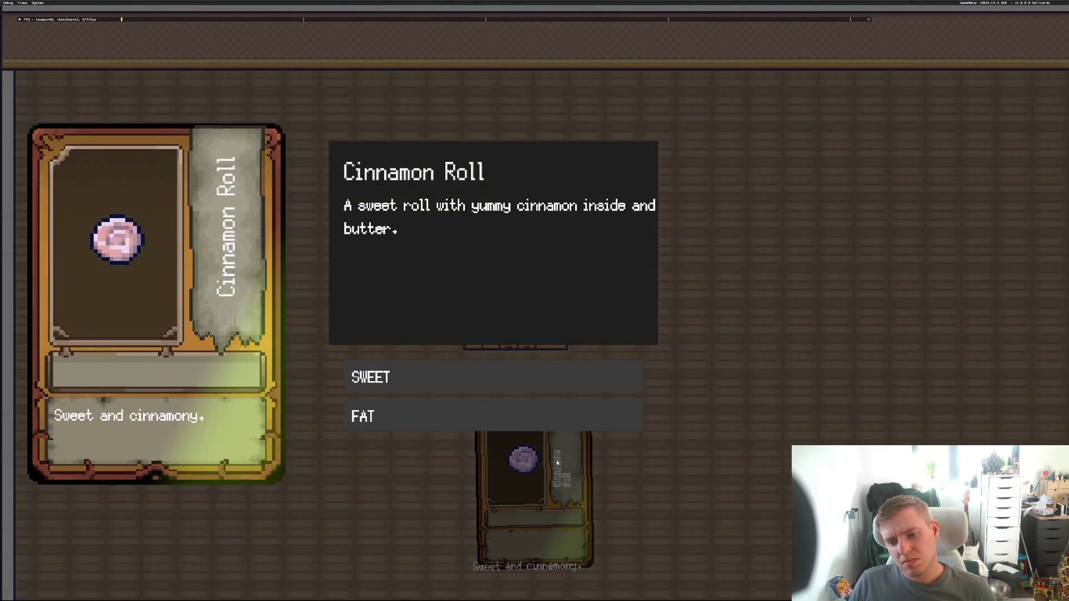
left_click(623, 435)
right_click(622, 440)
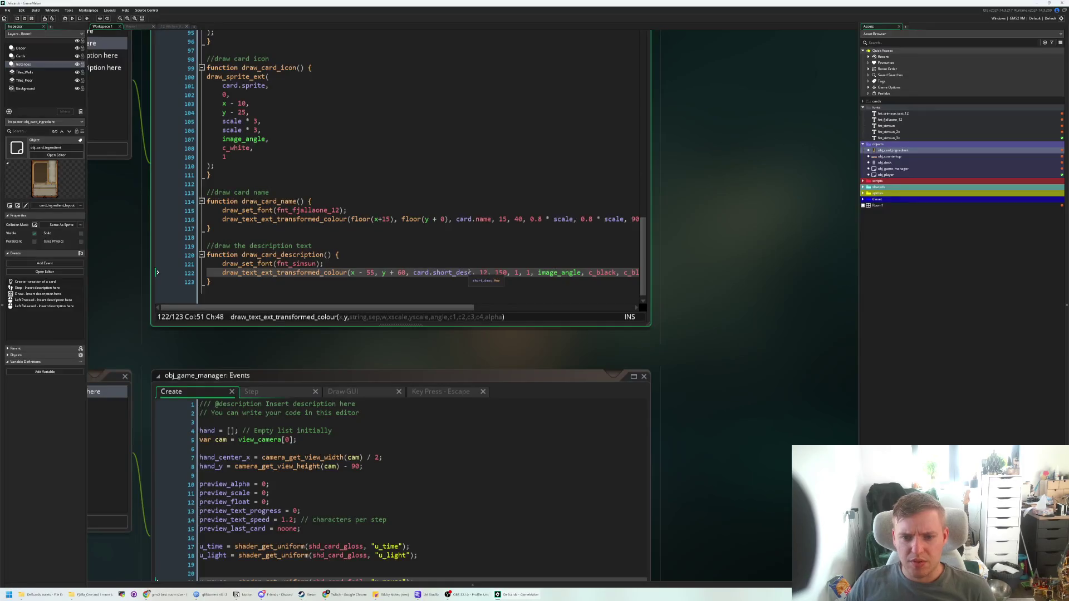
- Replace the description's fixed '1, 1' scale arguments on line 122 with 'scale, scale'
key("F5")
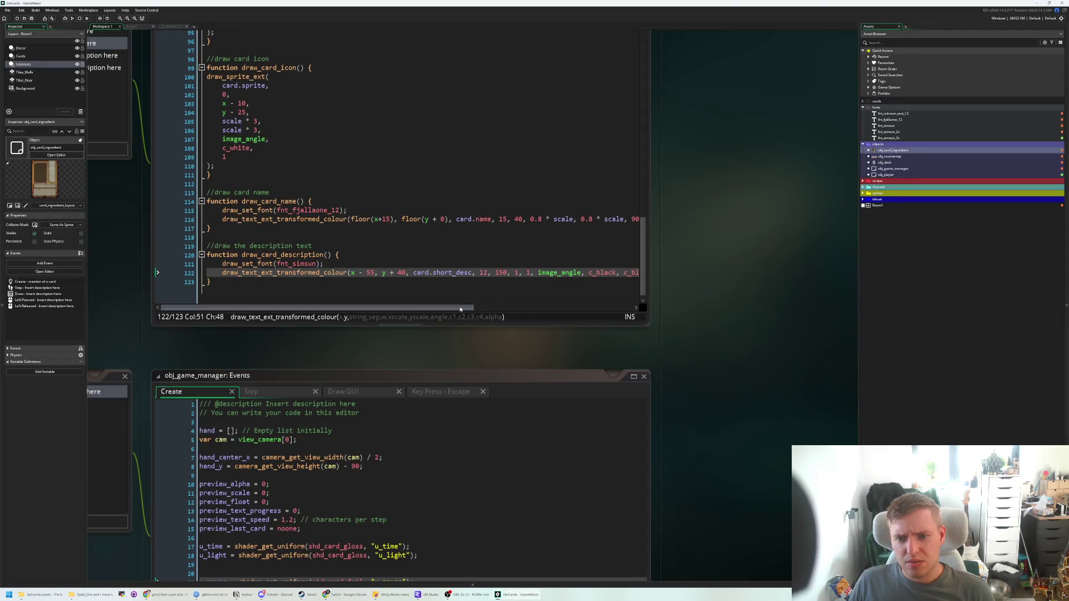
left_click_drag(461, 309, 514, 309)
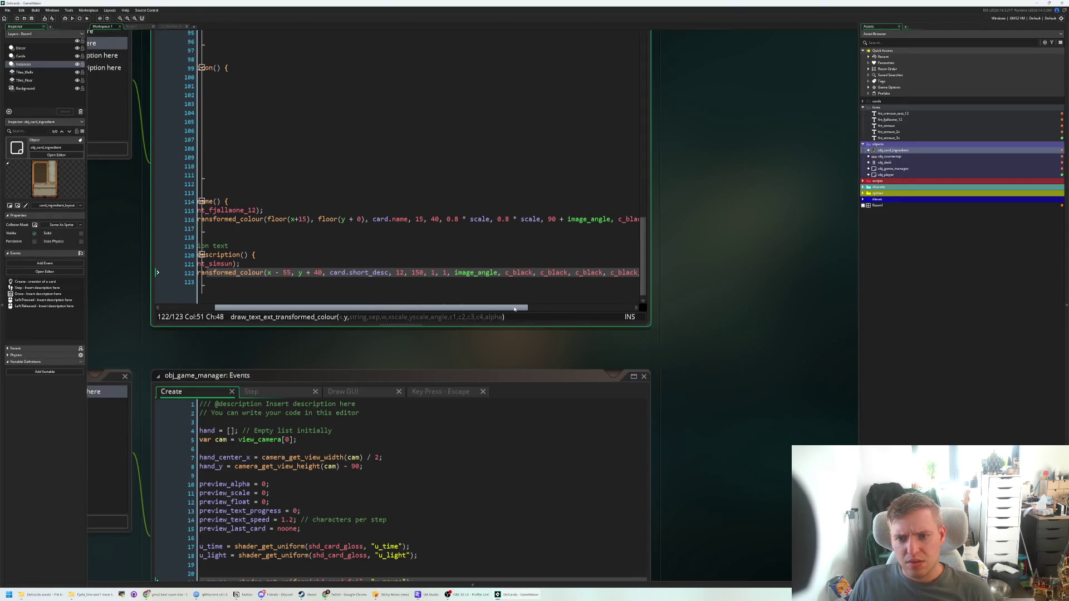
left_click(437, 272)
key("BackSpace")
type("scale")
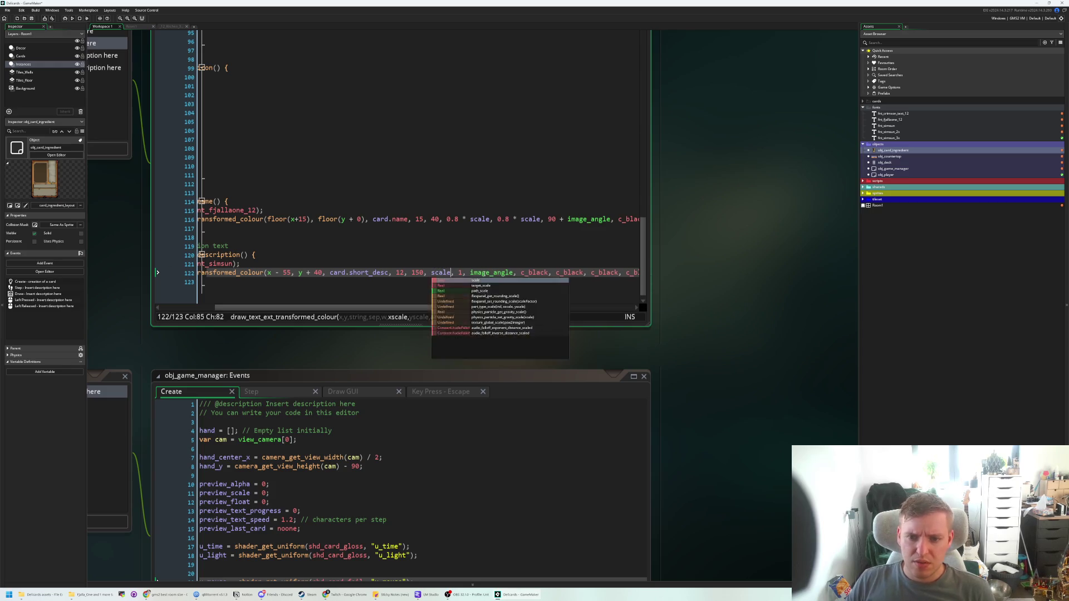
key("Right")
key("Right")
key("Right")
key("BackSpace")
type("scale")
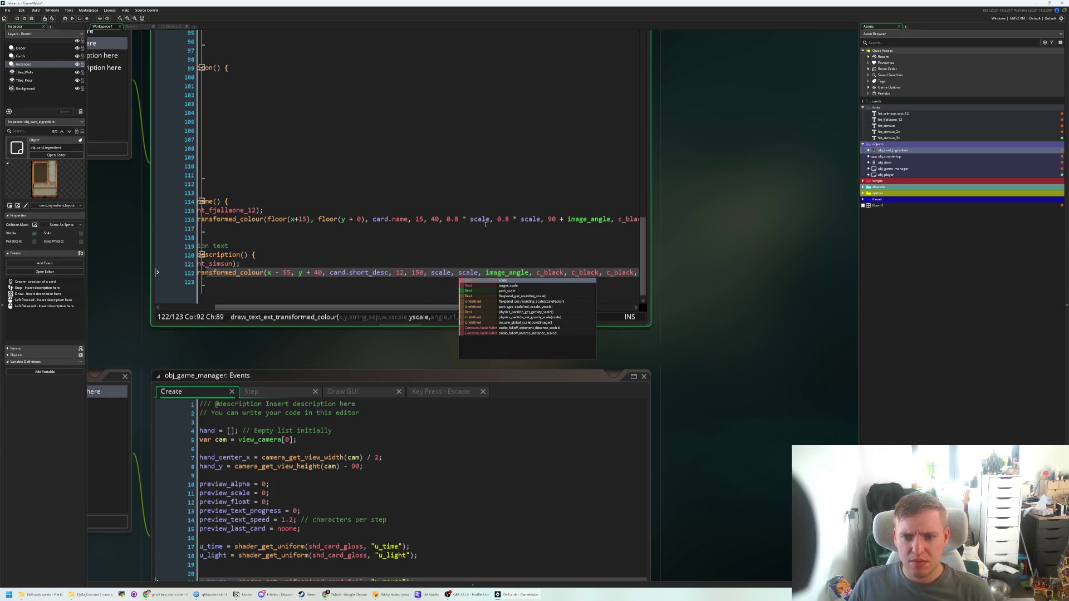
- Review the name's 0.8 scale multiplier, then run the game to test the scaled description
left_click(463, 218)
left_click_drag(466, 219, 448, 219)
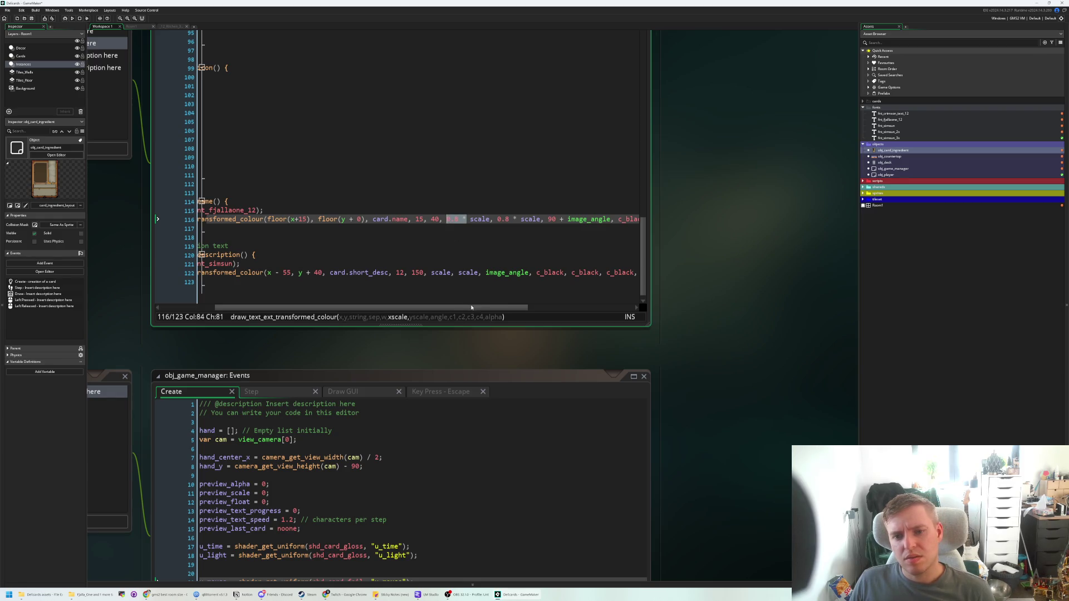
left_click_drag(471, 307, 424, 308)
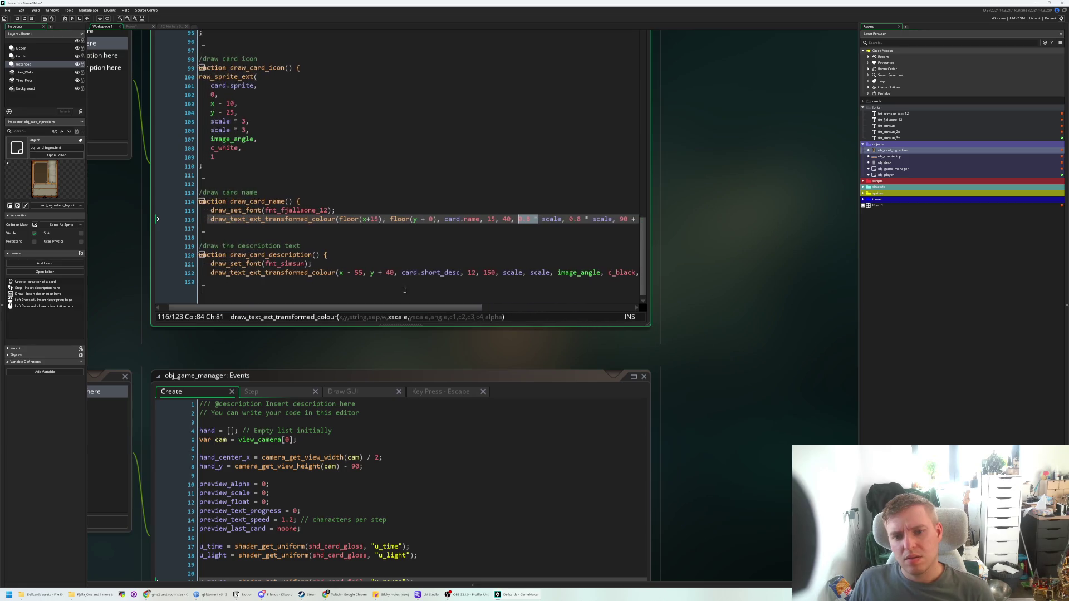
left_click(396, 265)
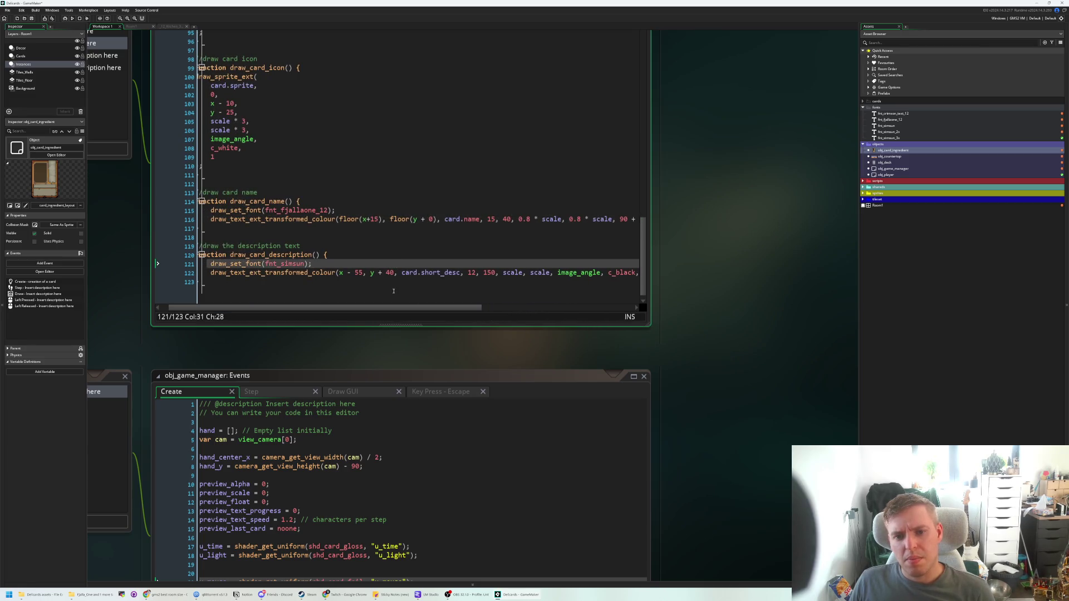
left_click(447, 241)
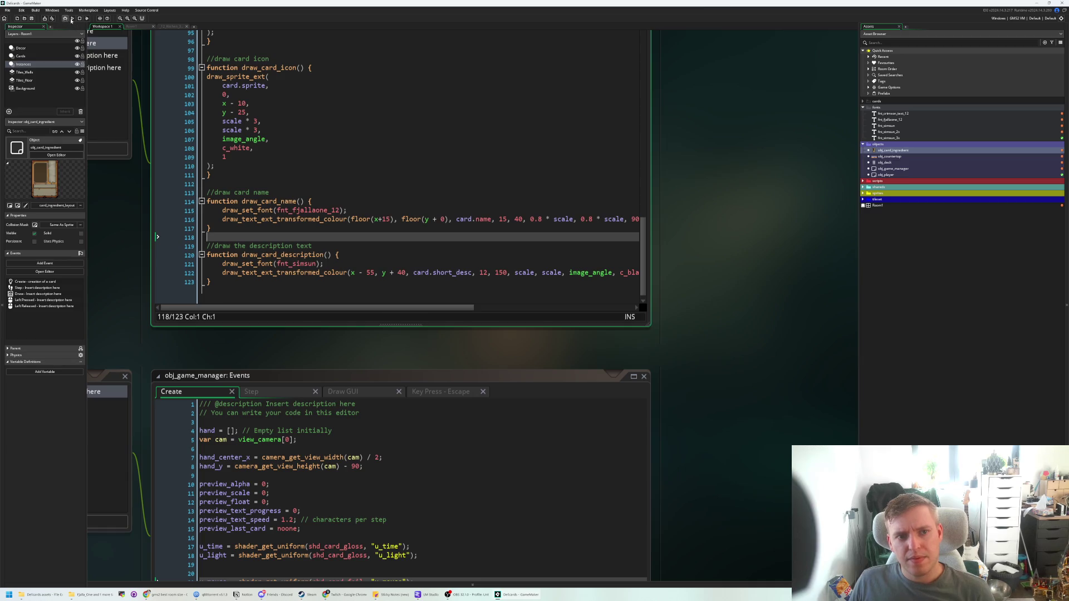
left_click(71, 19)
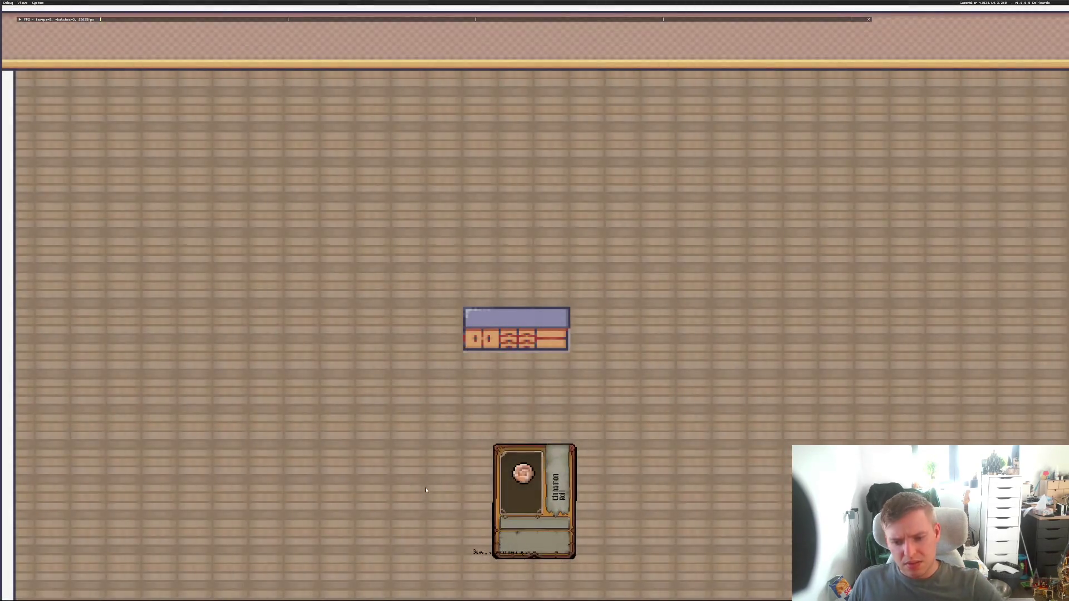
- Bring up the Cinnamon Roll preview to check the 'Sweet and cinnamony.' description at its new scale
mouse_move(517, 518)
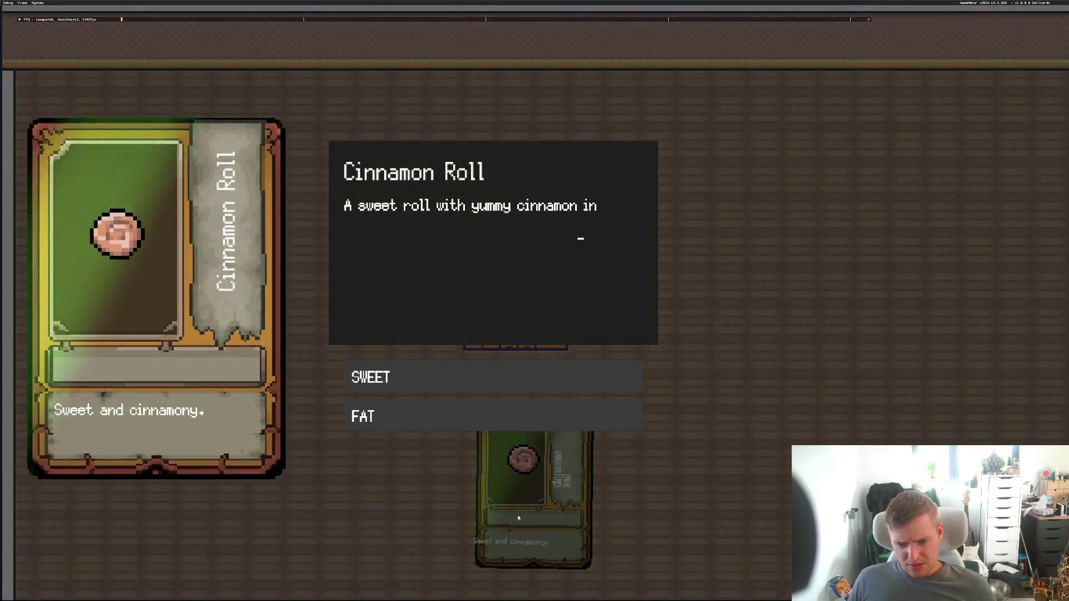
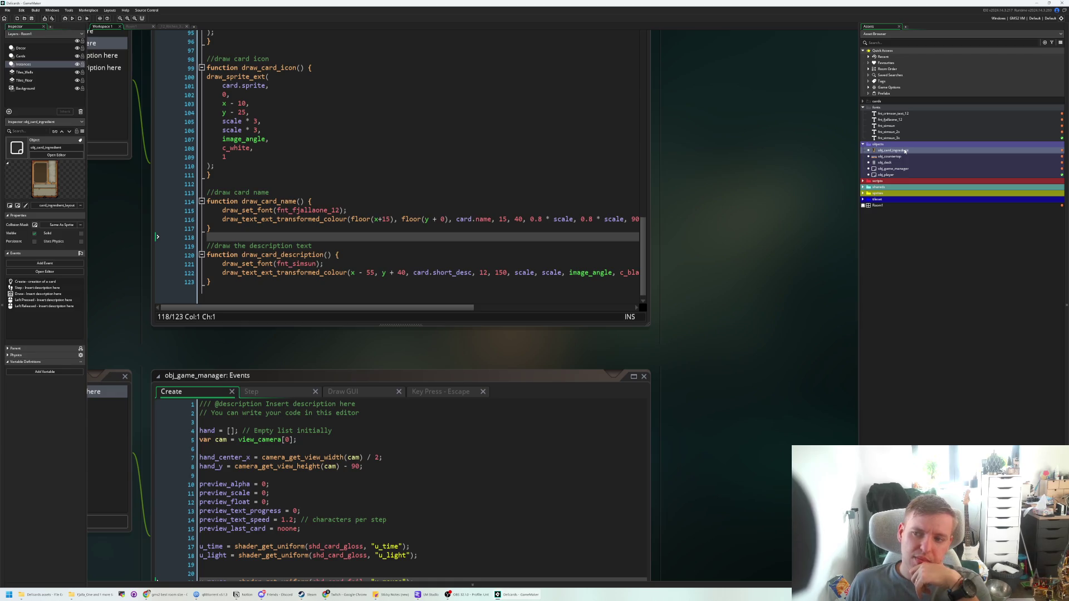
- Expand the sprites folder and open card_ingredient_layout to view its 150×210 card frame
double_click(893, 193)
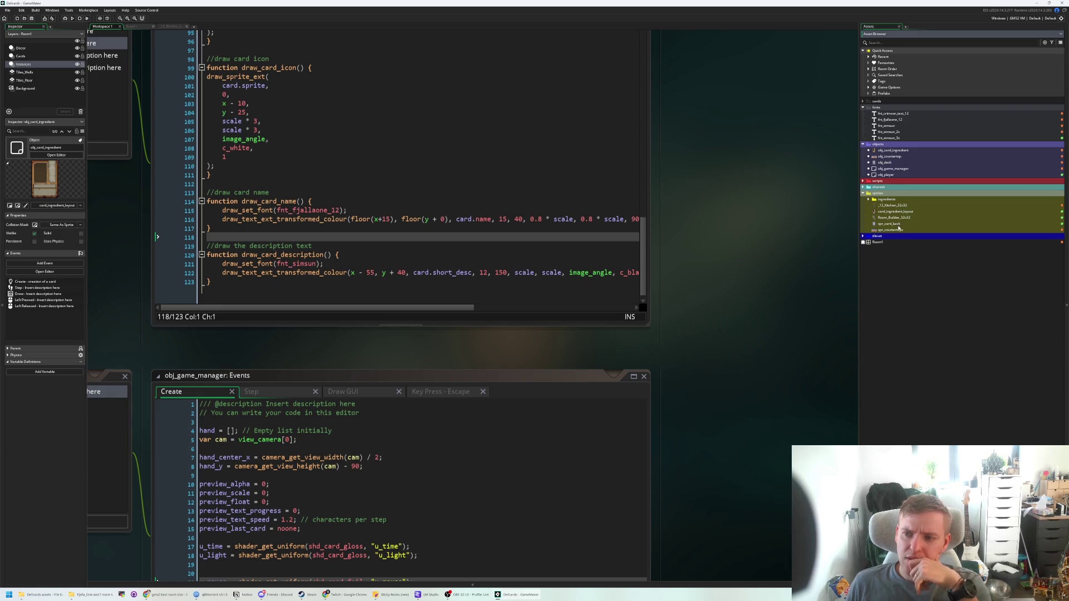
double_click(896, 212)
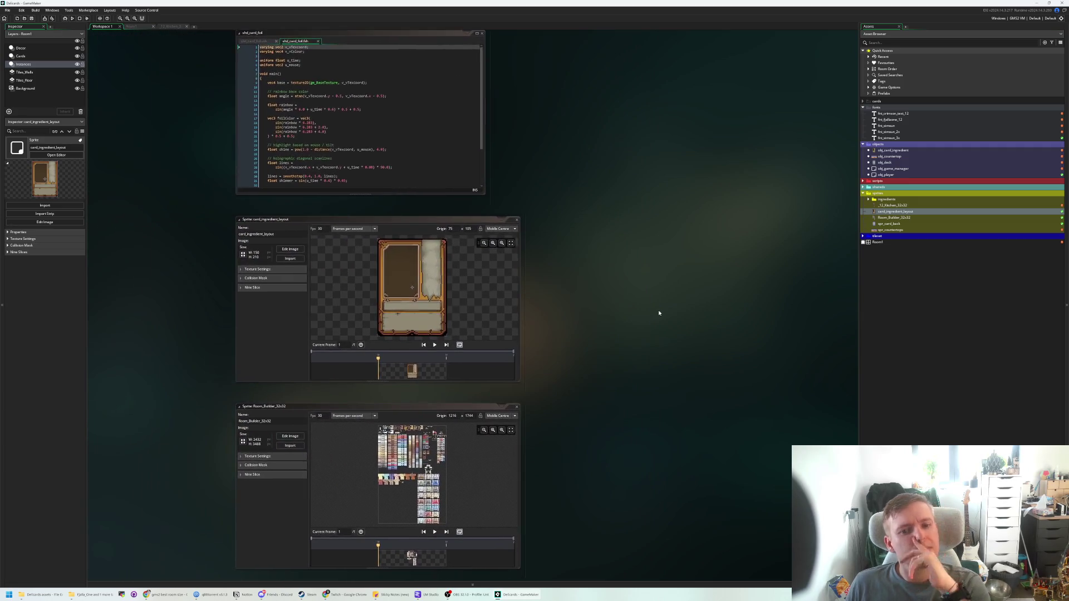
scroll(386, 262, "up", 2)
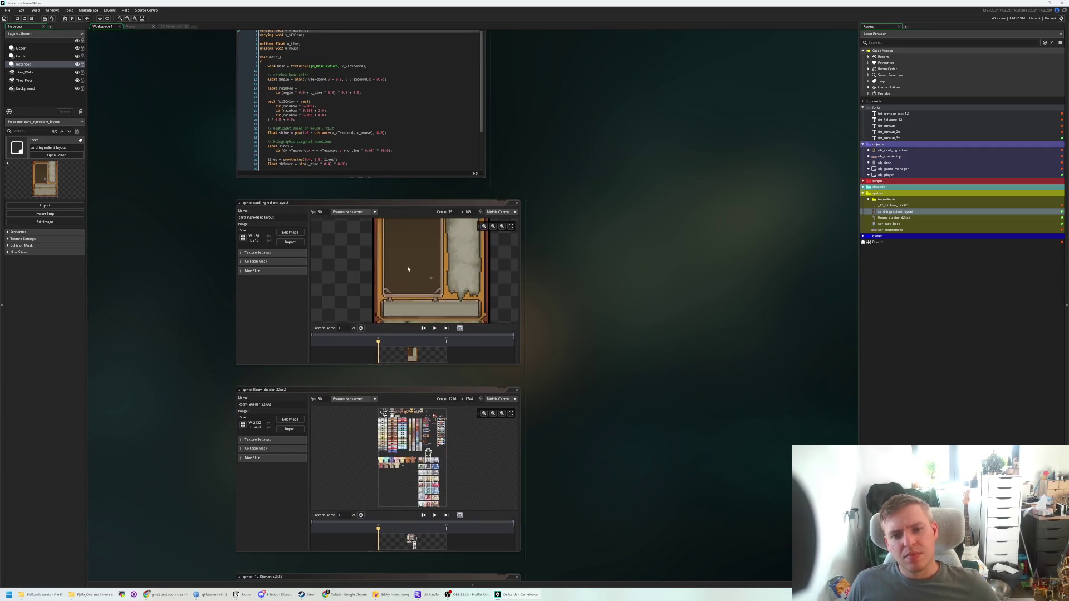
scroll(549, 266, "up", 3)
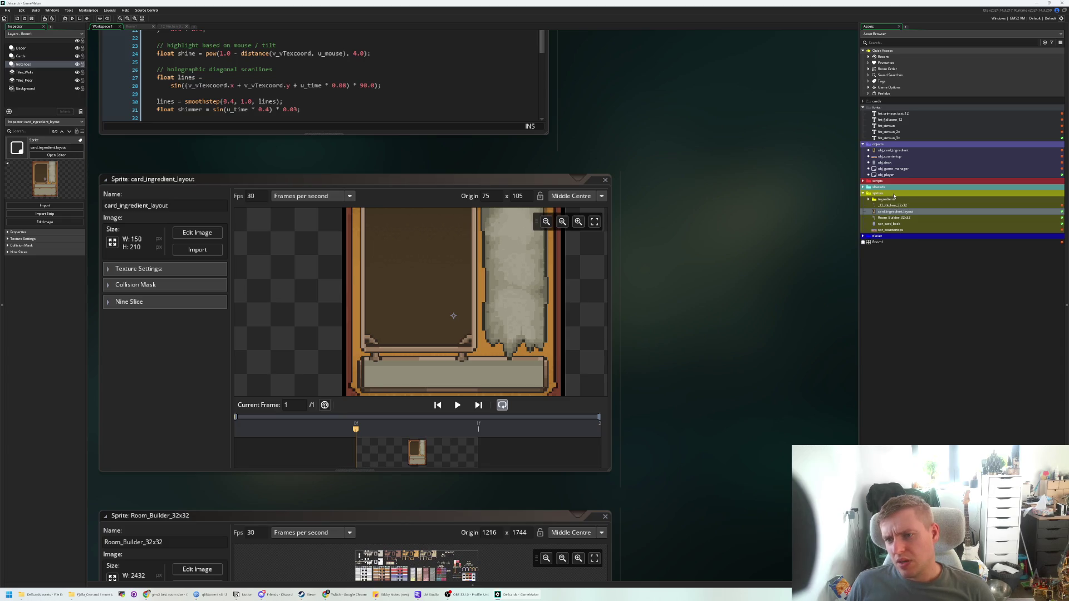
- Create Sprite7 in the sprites folder and resize it to 150 by 250
right_click(887, 192)
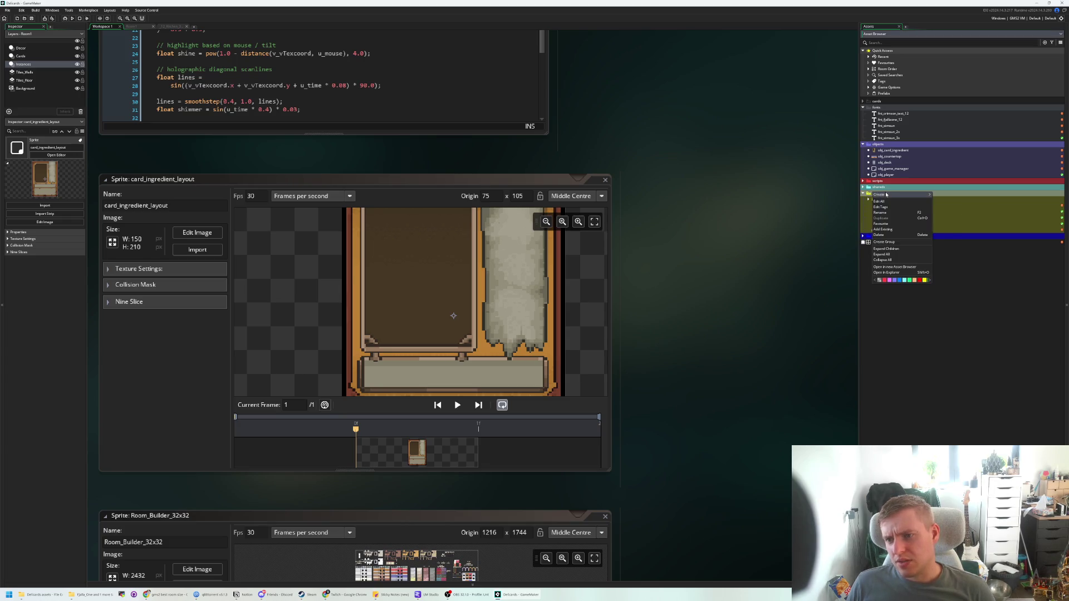
mouse_move(886, 194)
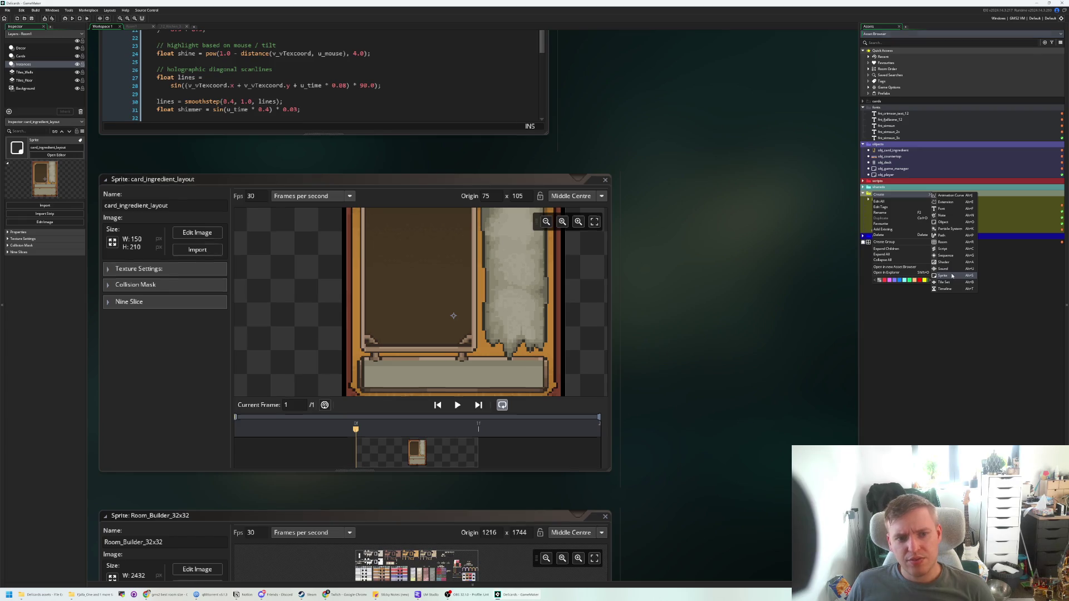
left_click(952, 275)
left_click(99, 258)
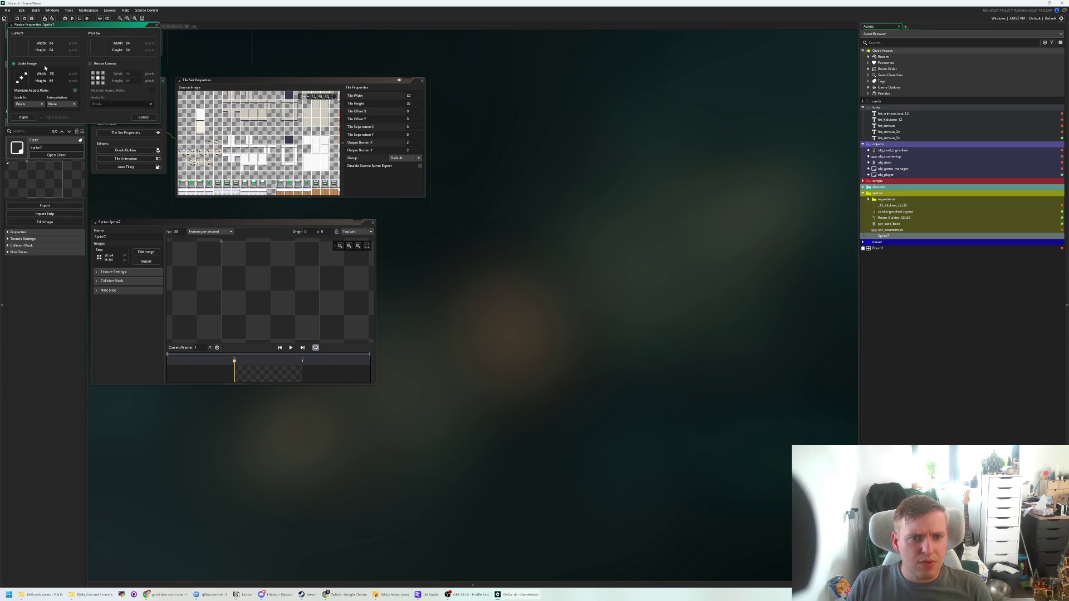
type("0")
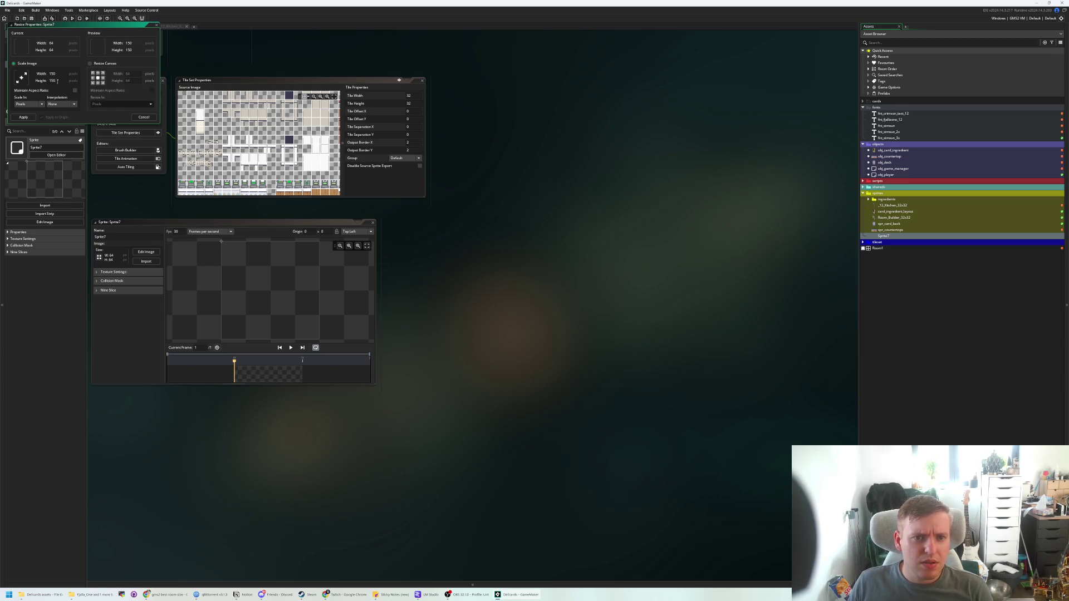
type("215")
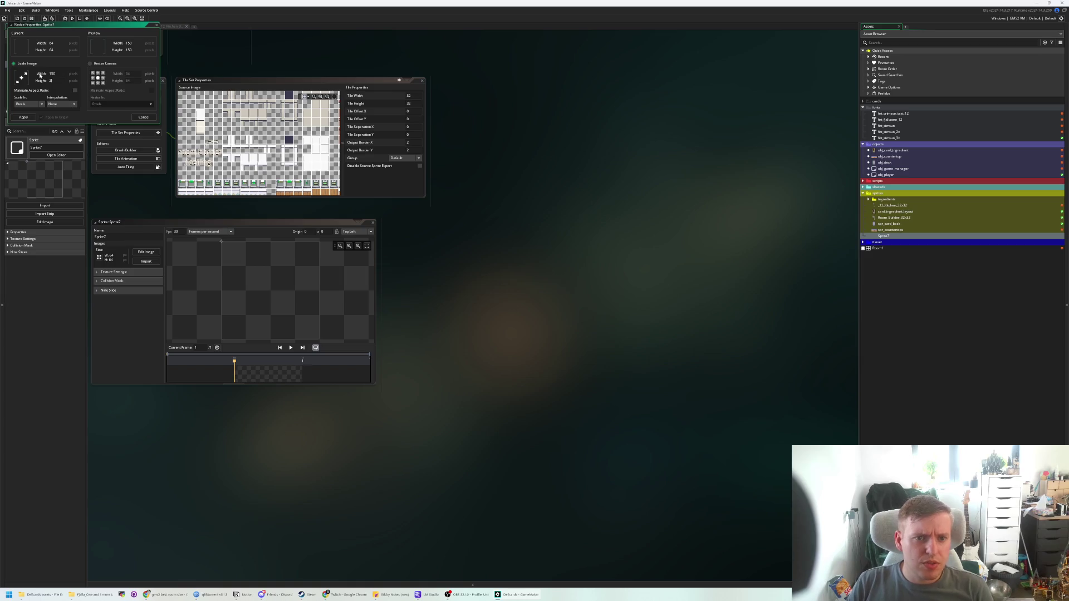
left_click(23, 117)
left_click_drag(414, 179, 620, 346)
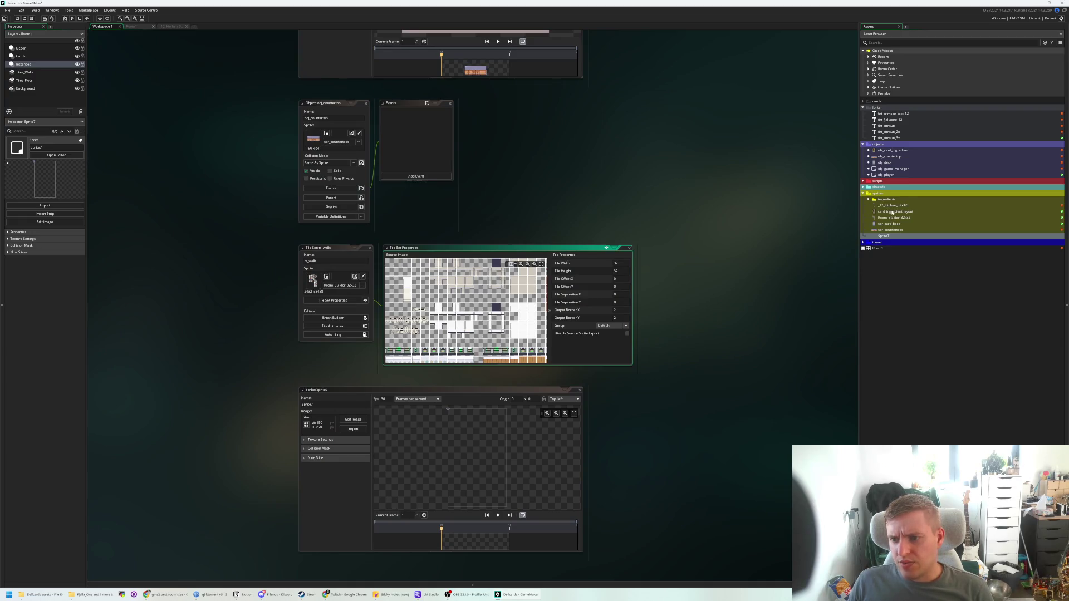
- Open the card_ingredient_layout frame image in the image editor
double_click(892, 213)
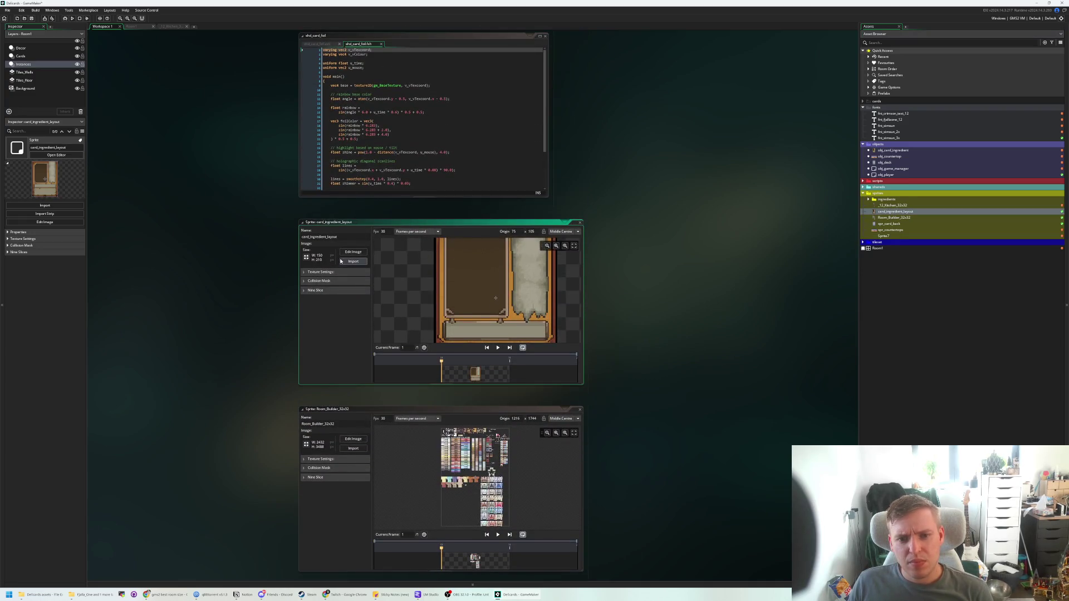
left_click(351, 252)
scroll(540, 252, "up", 4)
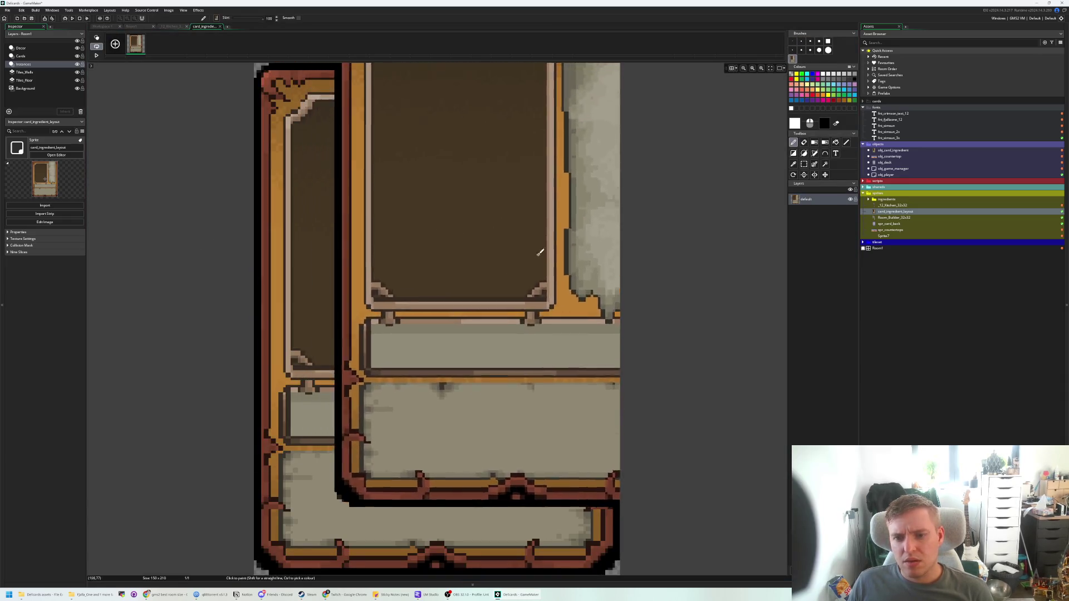
scroll(540, 253, "down", 4)
left_click(170, 26)
left_click(206, 26)
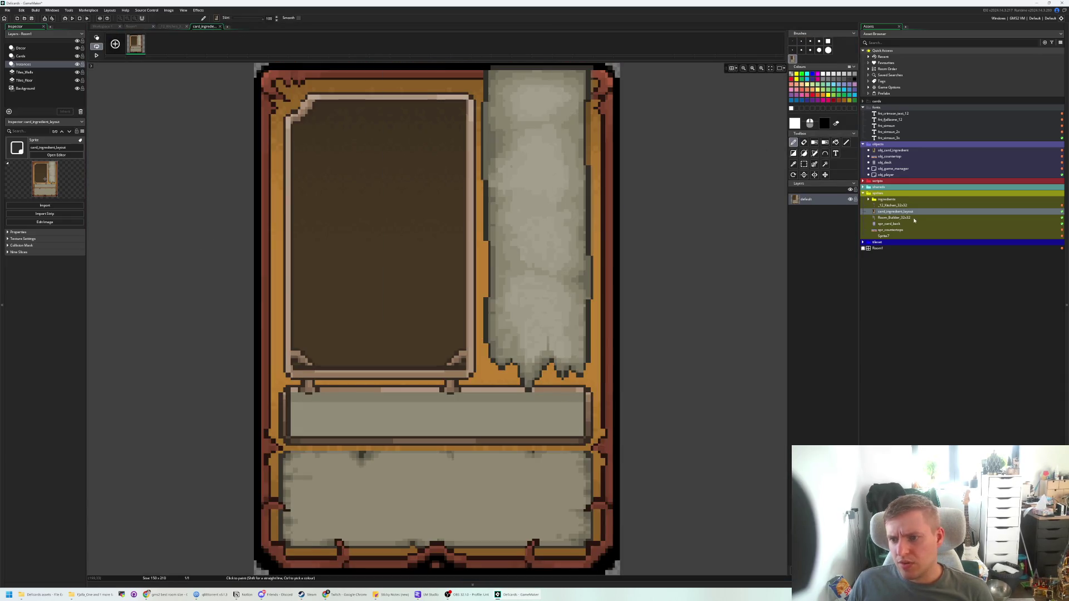
- Paste the card frame image into Sprite7's empty canvas, then cancel the floating paste
double_click(883, 236)
left_click(354, 247)
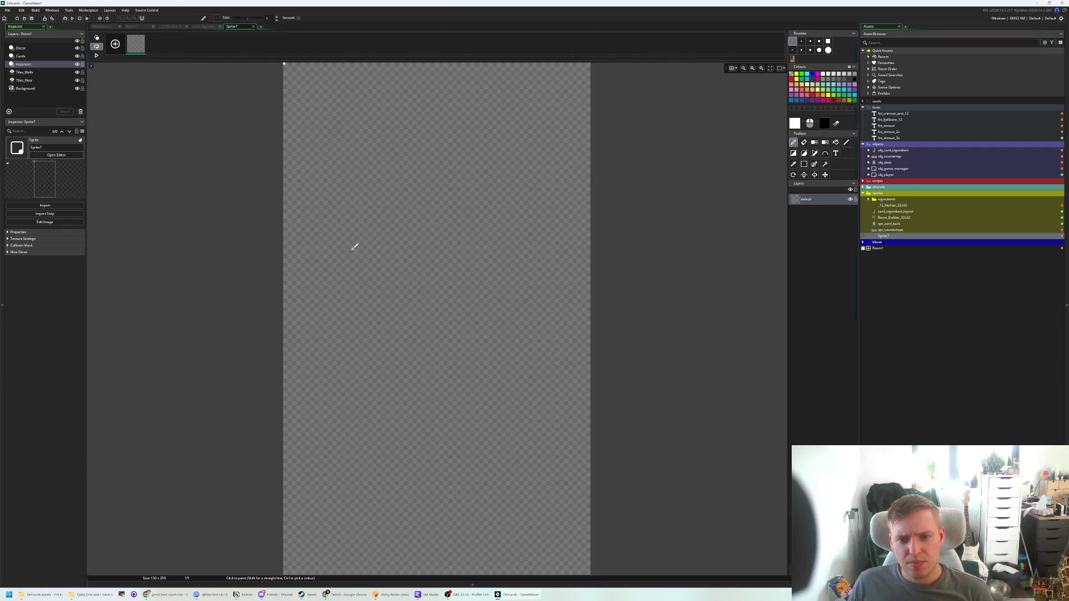
key("ctrl+v")
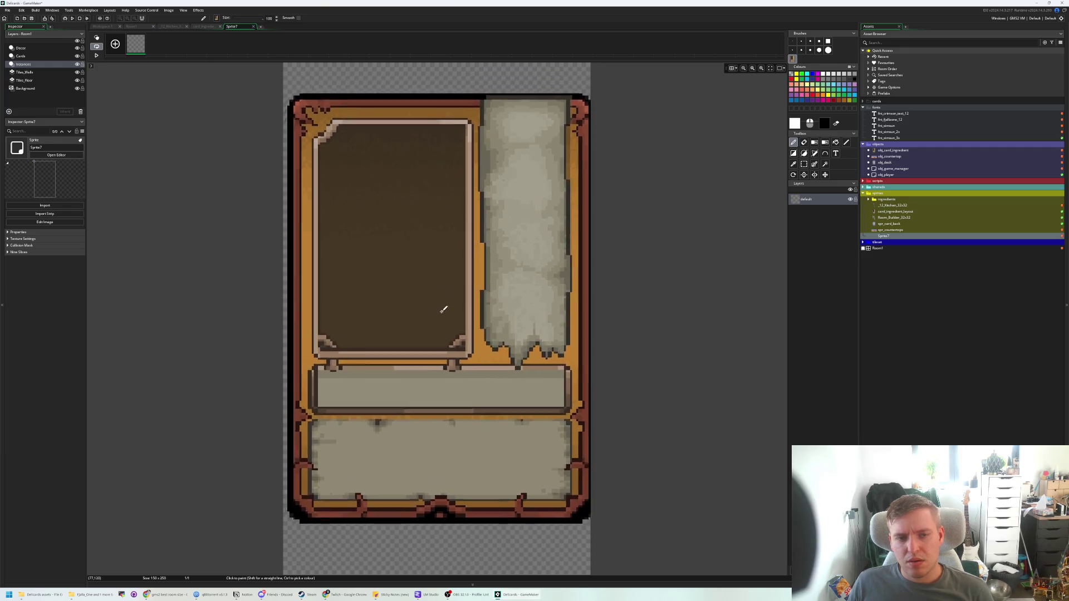
left_click(204, 26)
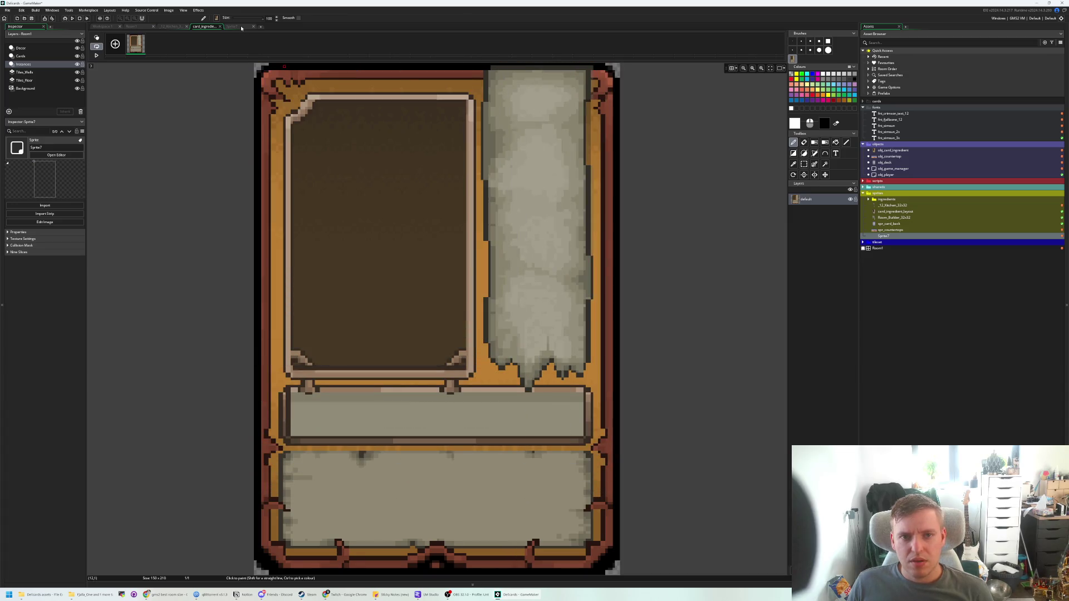
key("Escape")
- Resize Sprite7 to 150×210 with proportional width and height unlocked
double_click(893, 212)
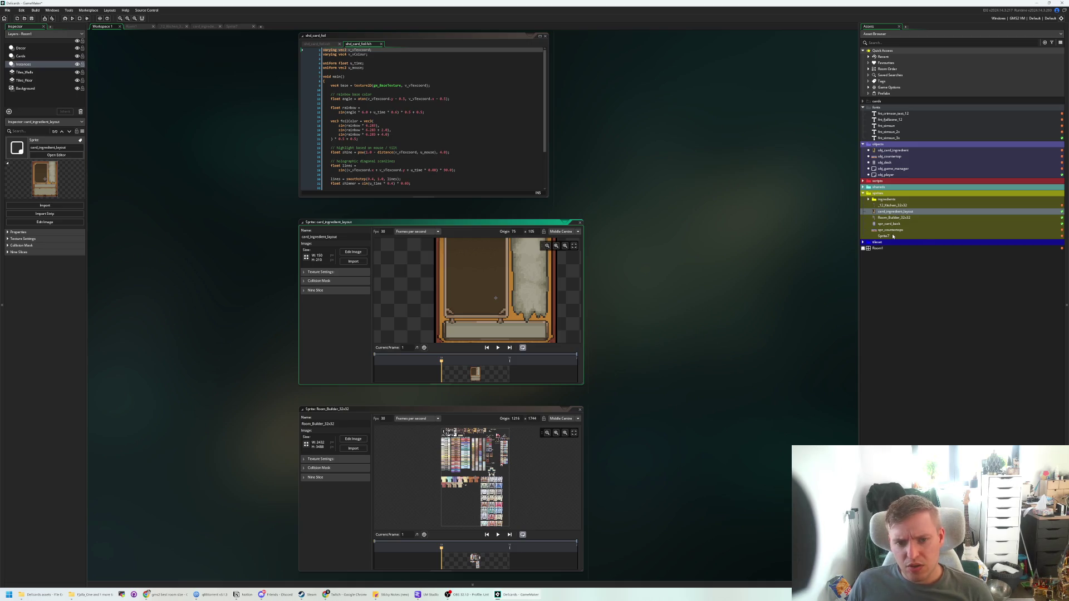
double_click(891, 236)
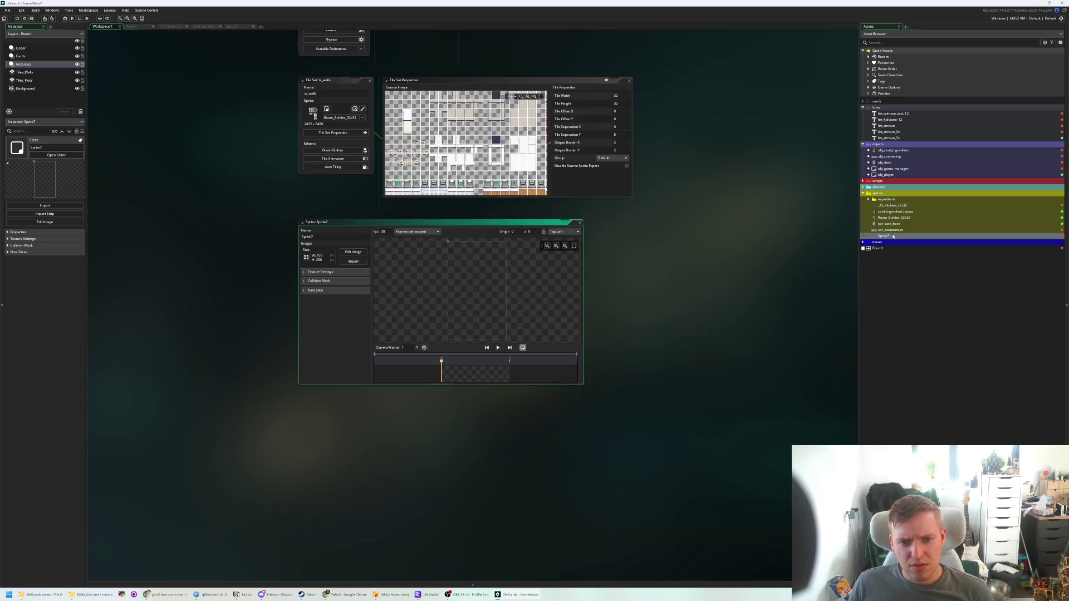
left_click(349, 256)
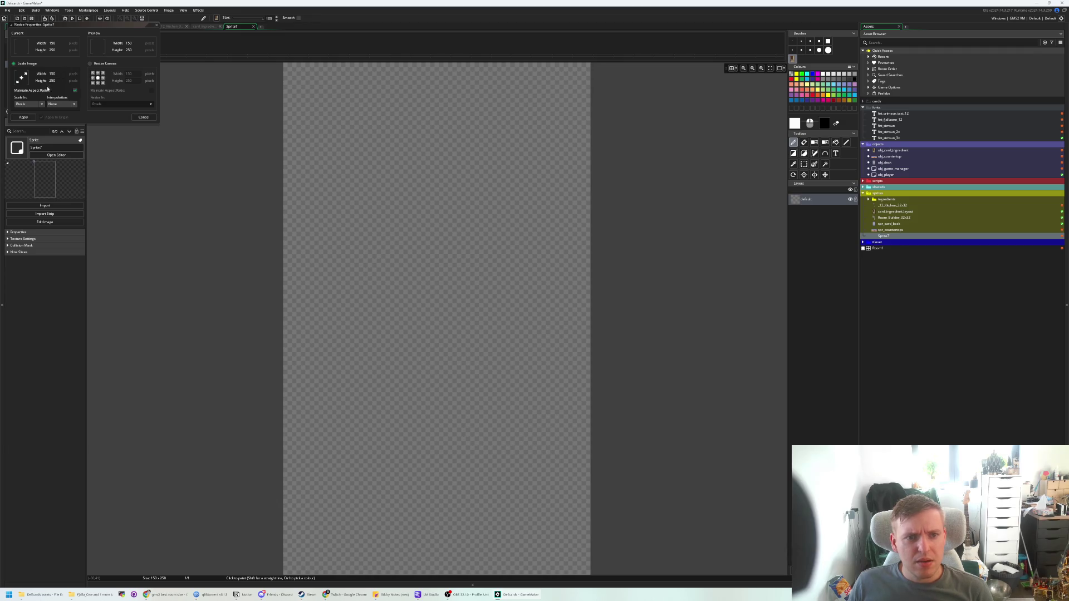
left_click(73, 90)
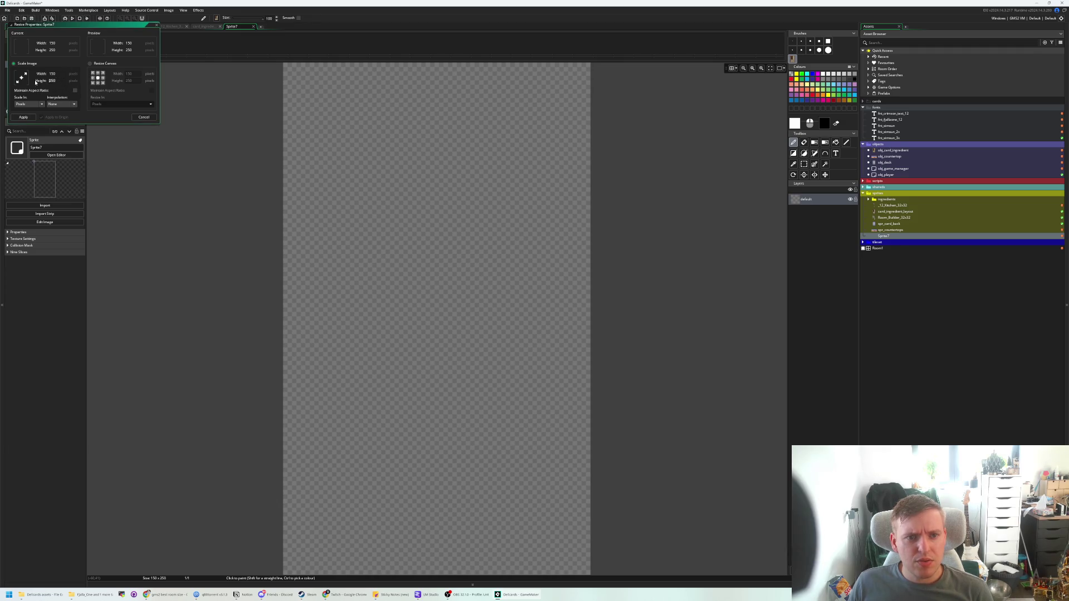
key("BackSpace")
type("0")
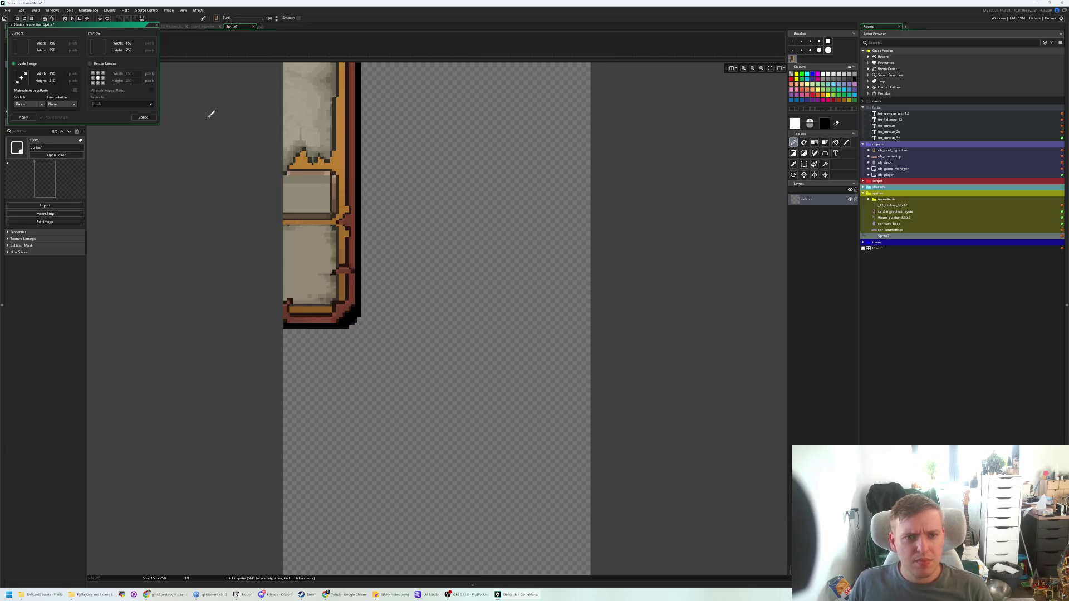
left_click(25, 118)
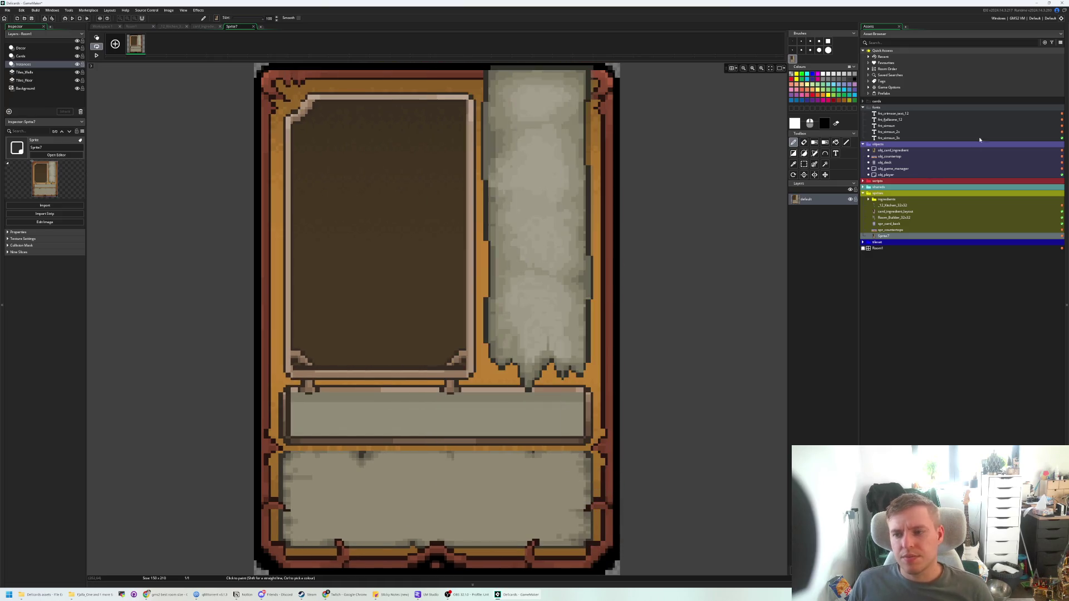
- Open the _119_cinnamonroll sprite from the ingredients folder in the image editor
double_click(890, 200)
left_click(895, 205)
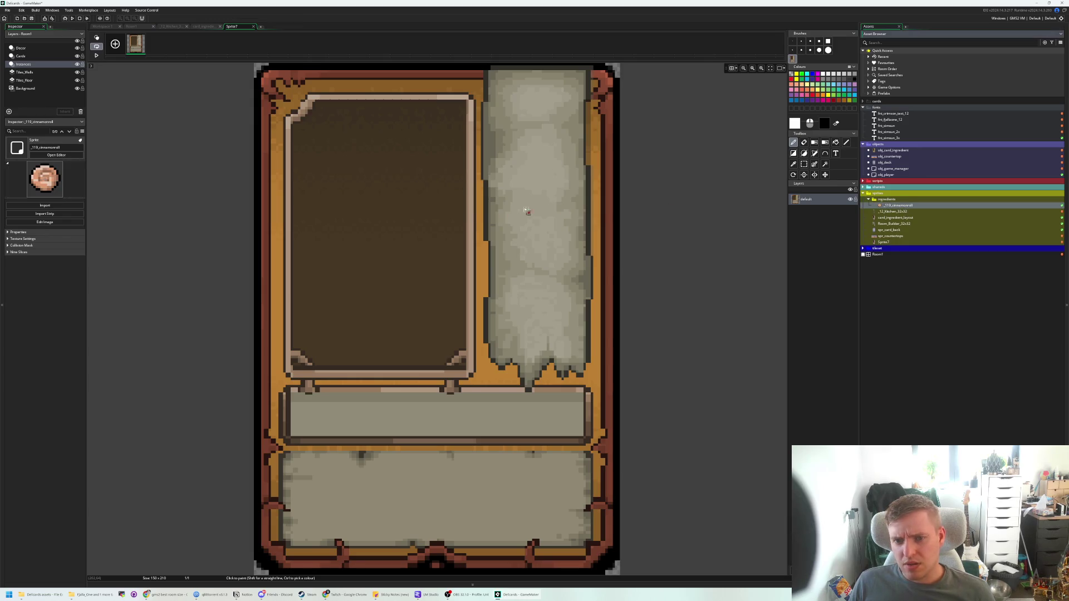
double_click(896, 206)
left_click(353, 440)
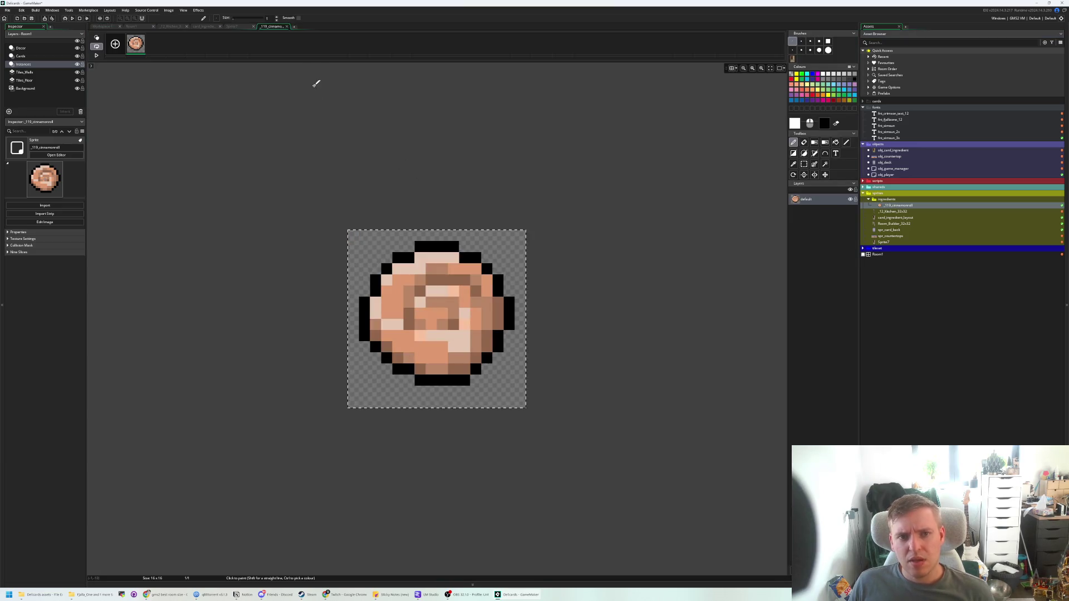
- Test-stamp the cinnamon roll onto Sprite7's dark card panel, then delete it
left_click(234, 27)
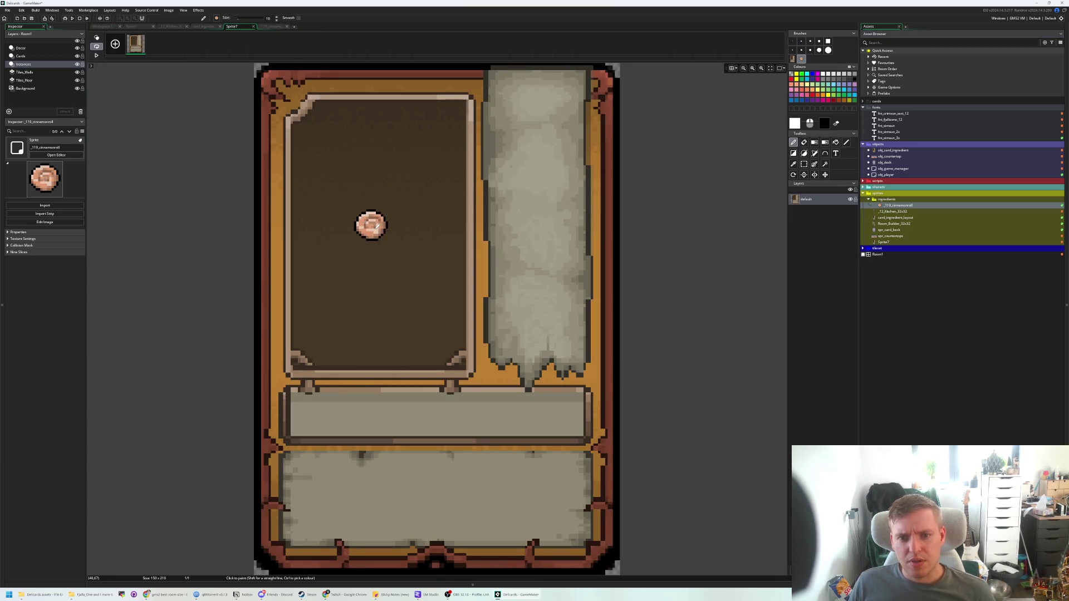
left_click(380, 230)
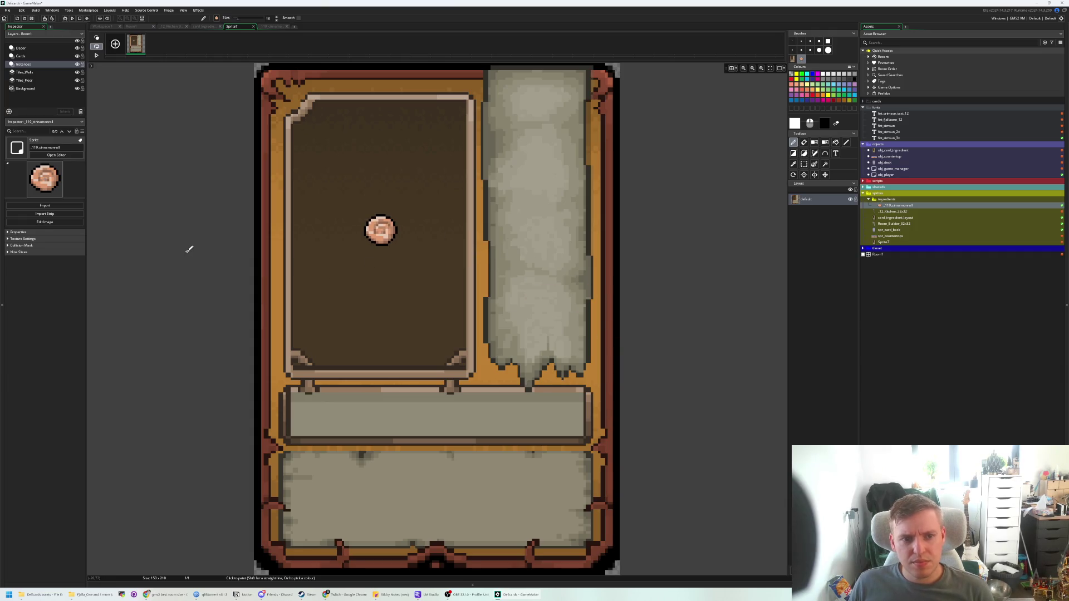
left_click(446, 235)
key("ctrl+z")
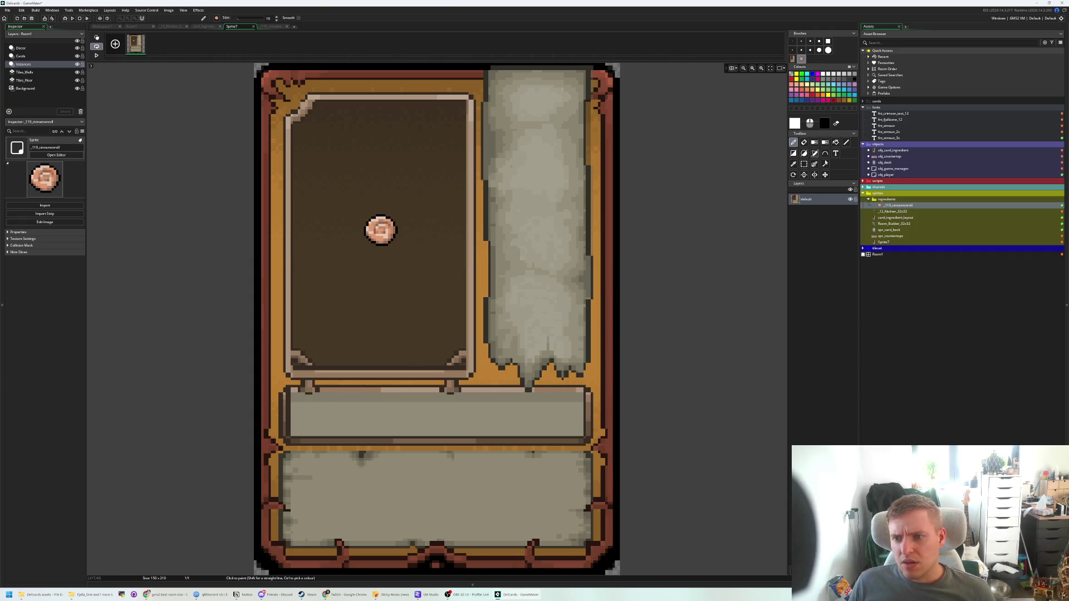
left_click(804, 164)
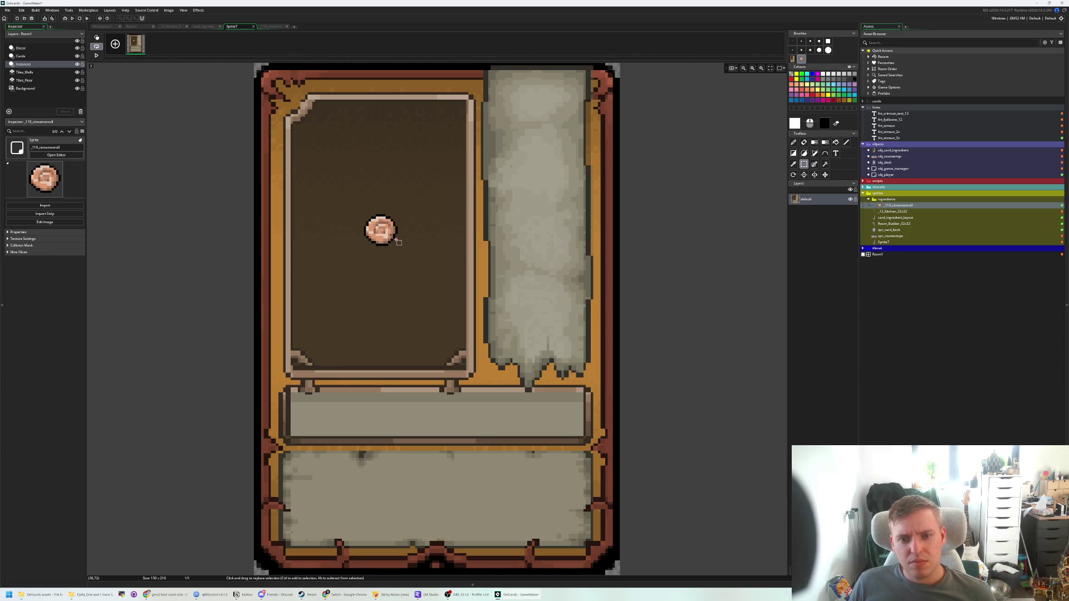
key("Delete")
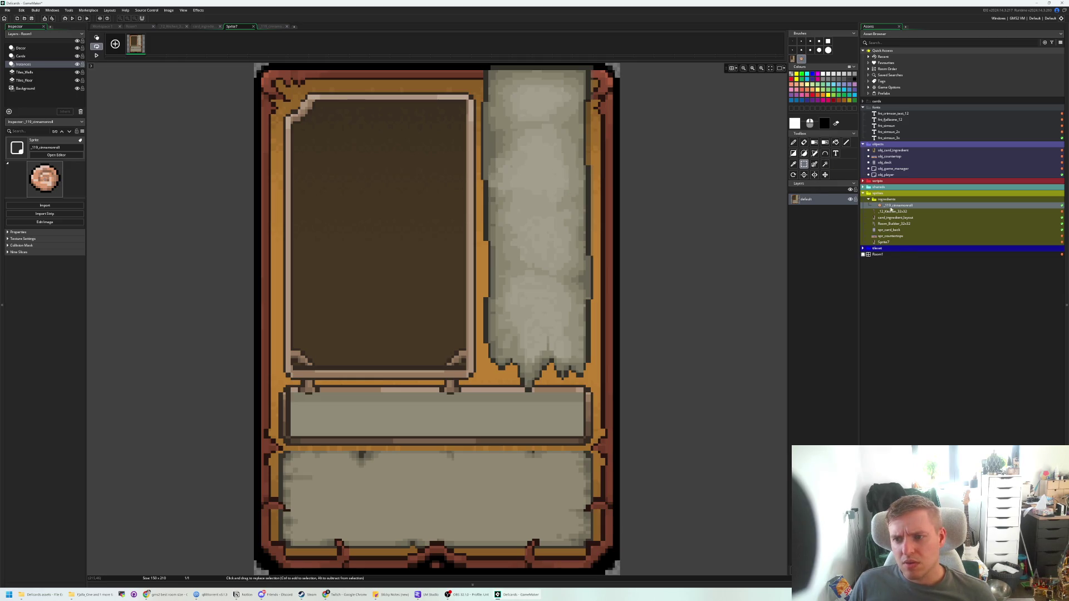
key("ctrl+v")
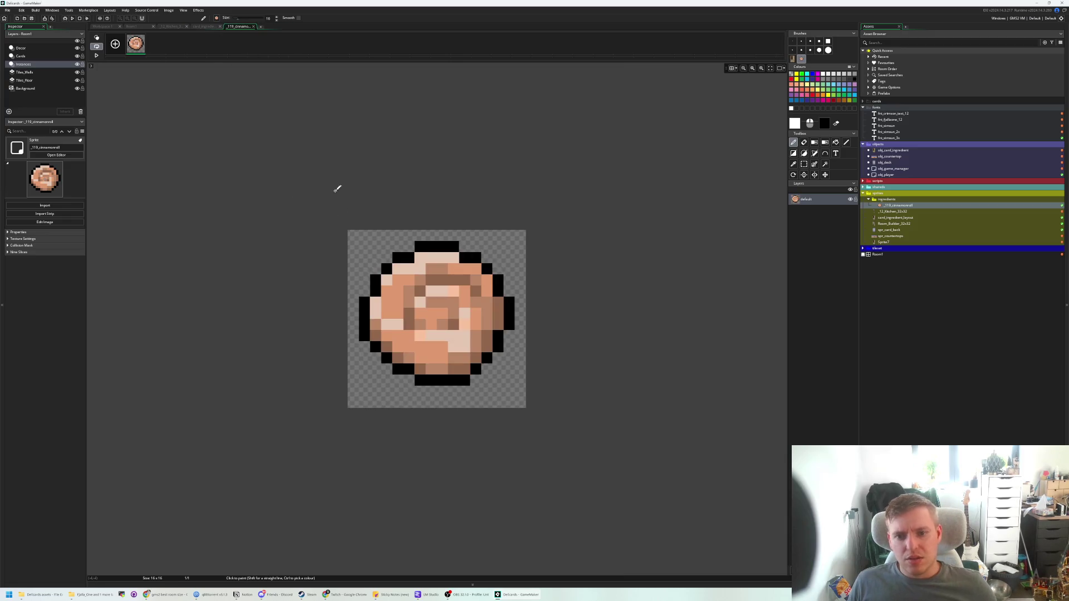
- Launch Steam from the Windows Start search
left_click(9, 594)
type("as")
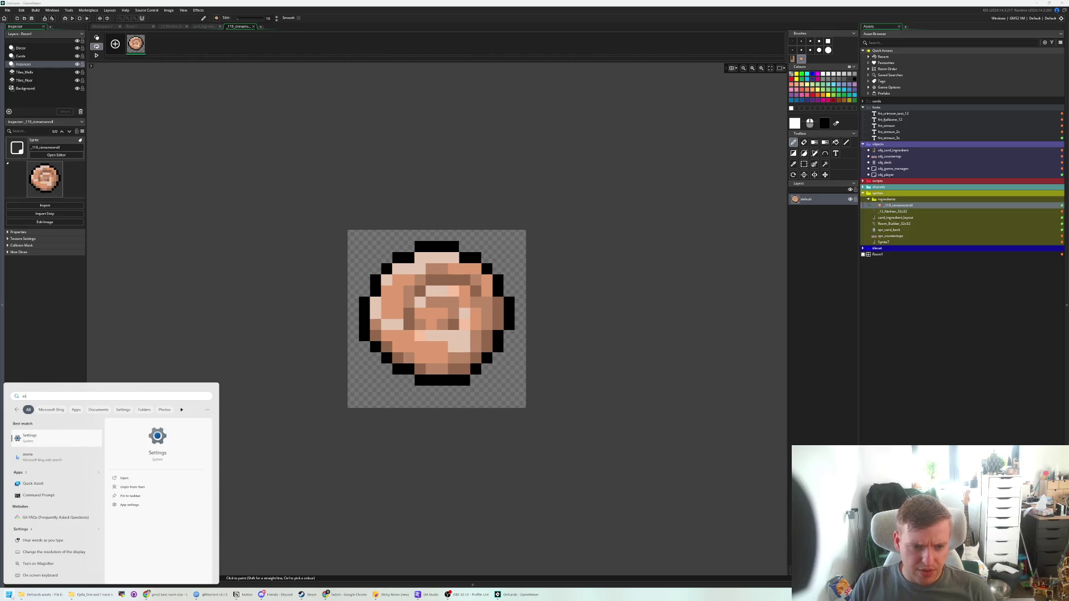
type("esp")
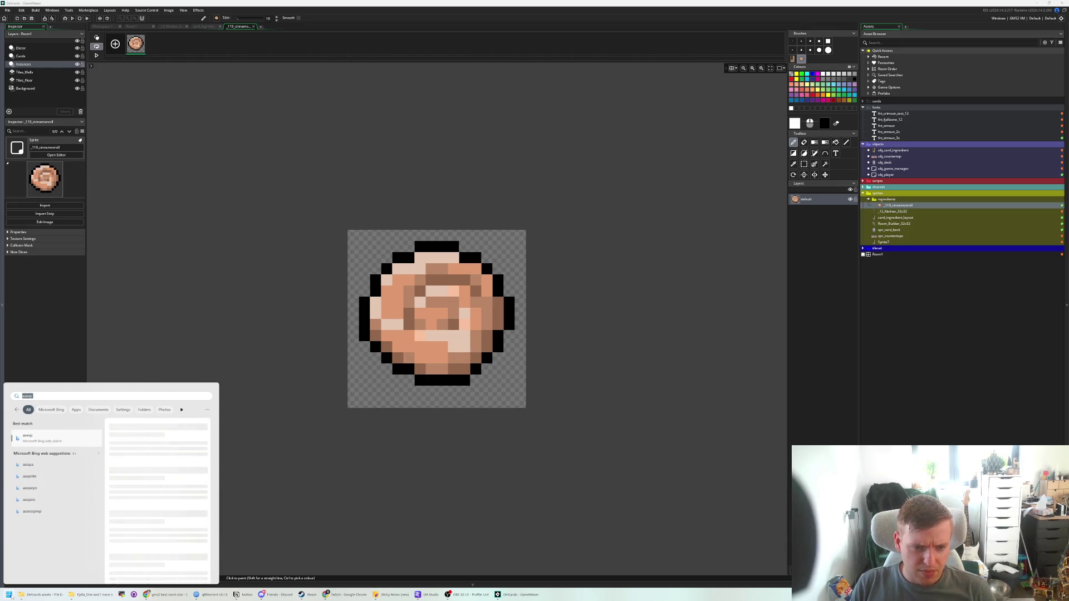
key("BackSpace")
type("steam")
key("Return")
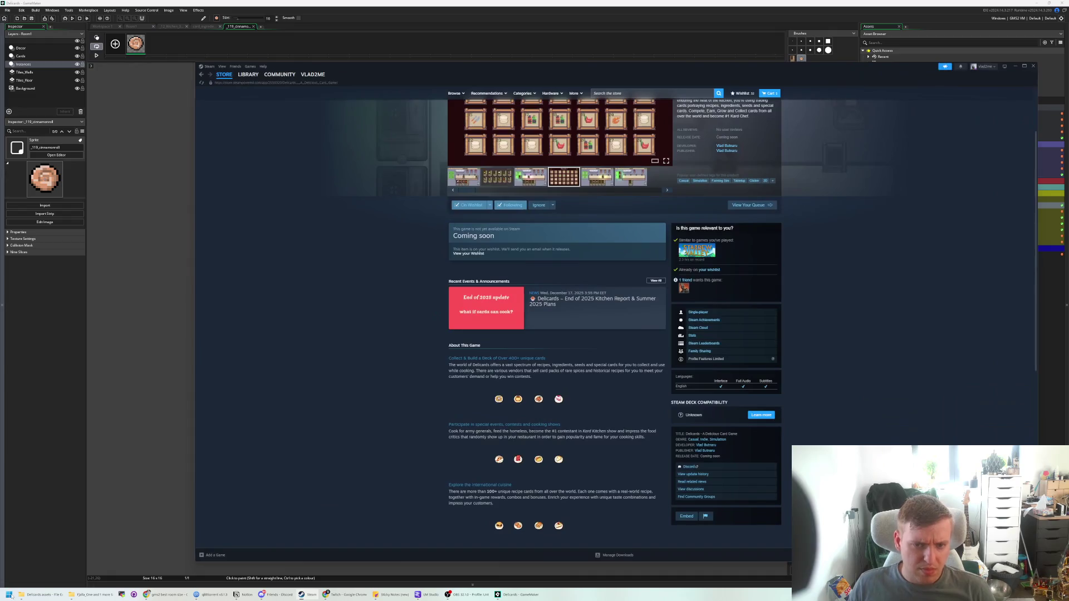
- Find Aseprite in the Steam library by searching 'ase', install it, and launch it
left_click(248, 74)
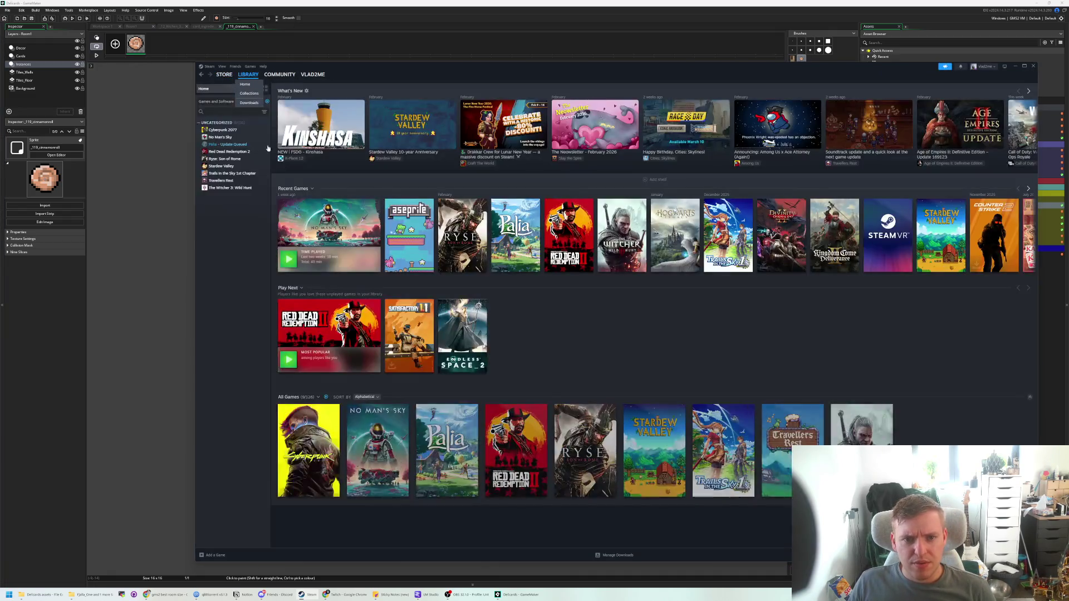
left_click(225, 112)
type("ase")
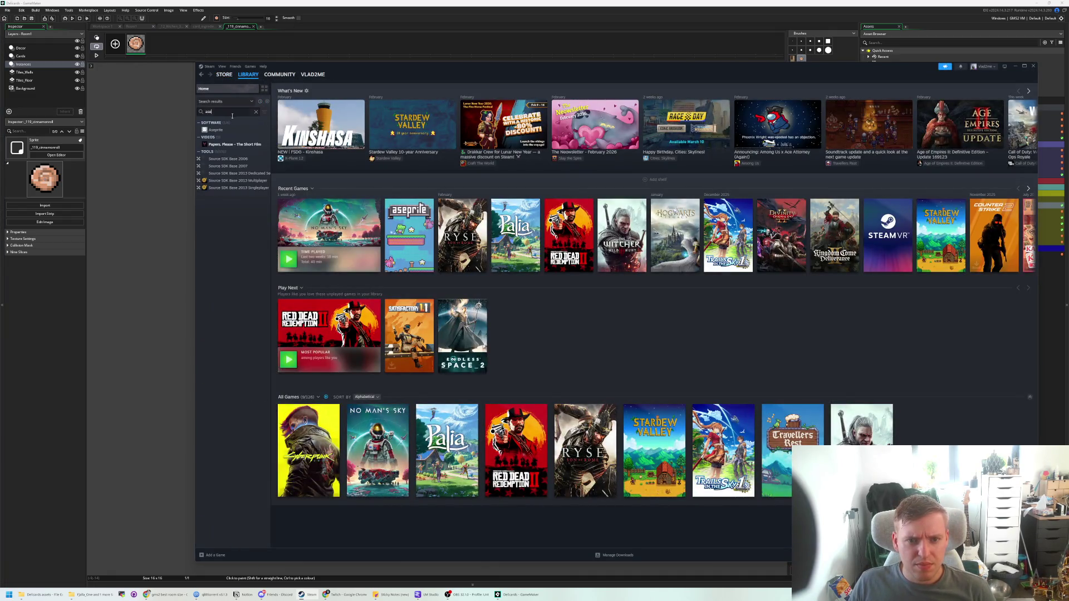
left_click(216, 130)
left_click(318, 181)
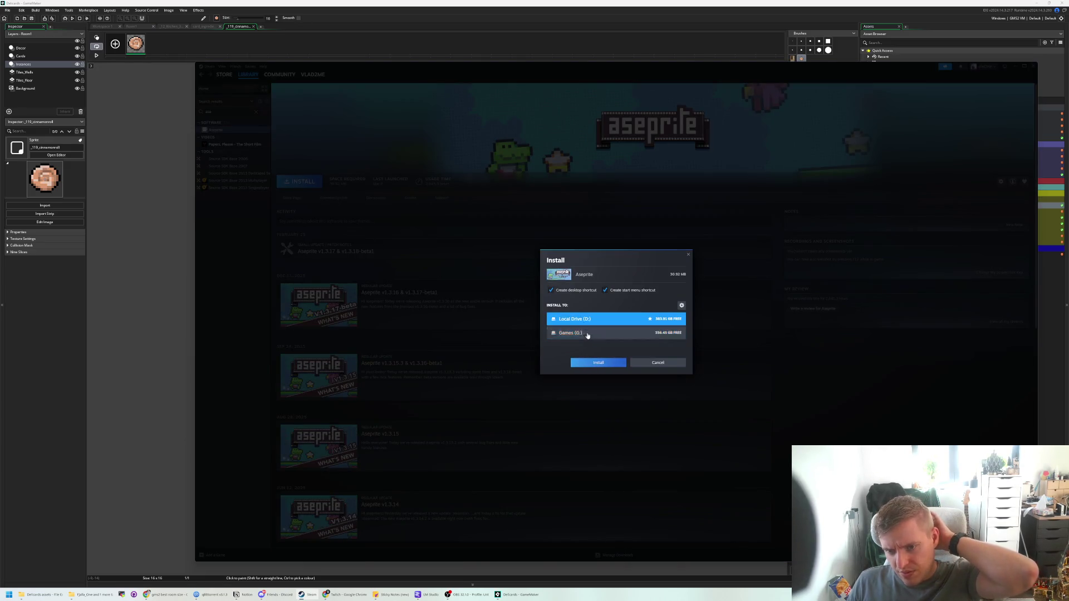
left_click(600, 363)
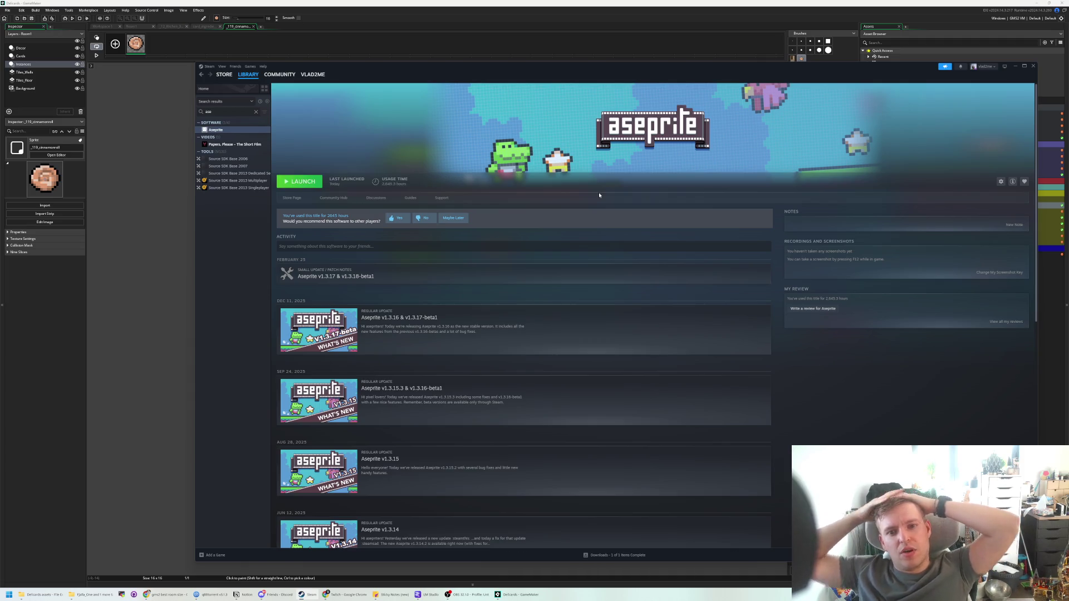
left_click(300, 182)
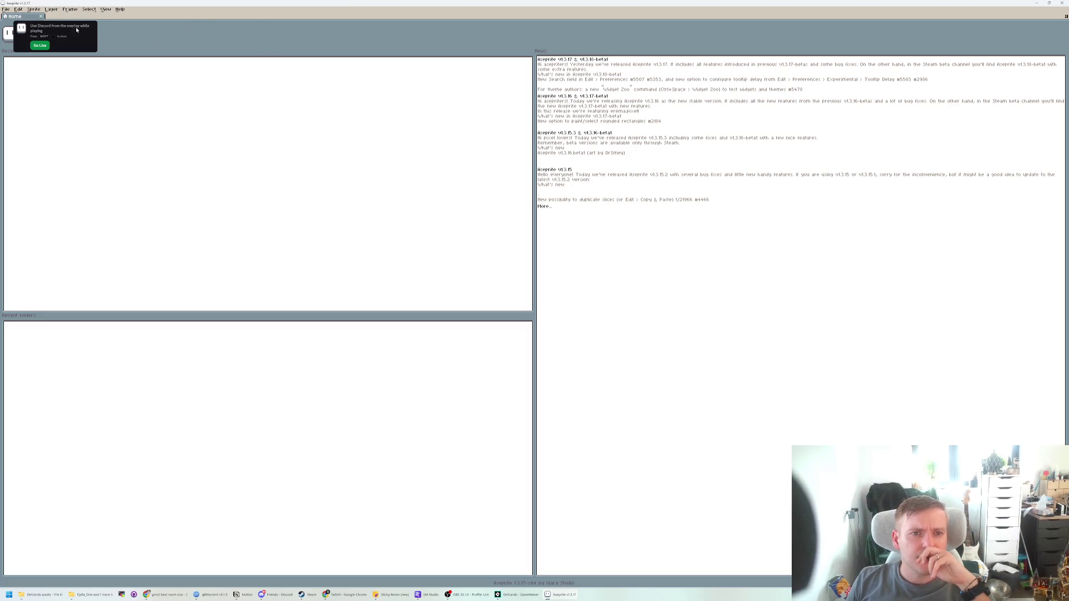
- Create a new 150×210 sprite with a transparent background
left_click(18, 9)
key("Escape")
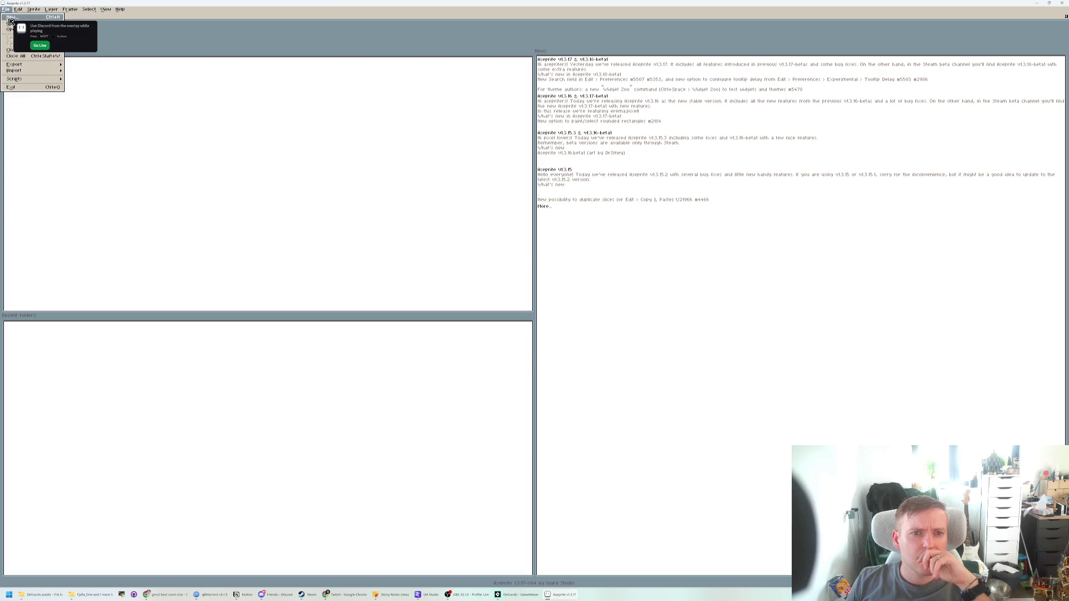
key("ctrl+n")
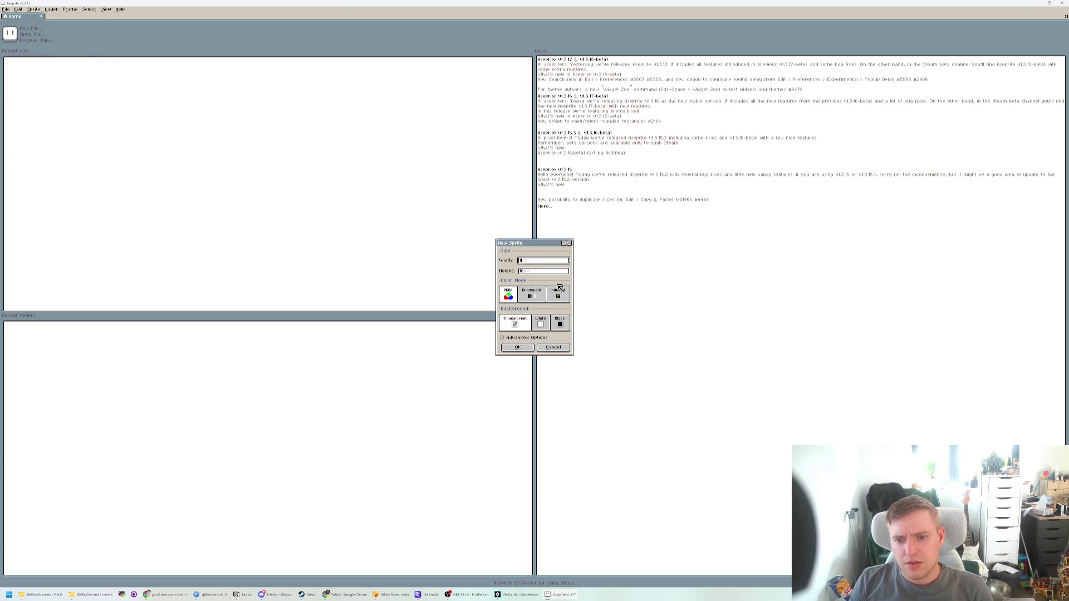
type("150")
key("Tab")
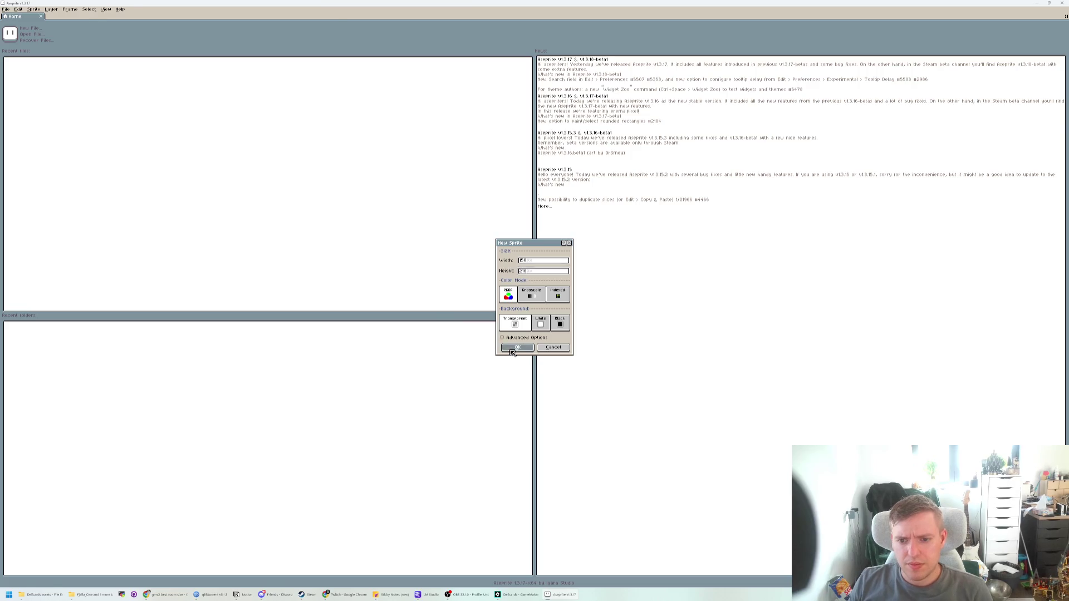
left_click(515, 347)
- Open VibrantFoodsNoBackground.png from Delicards assets > Vibrant Foods2.0
left_click(34, 17)
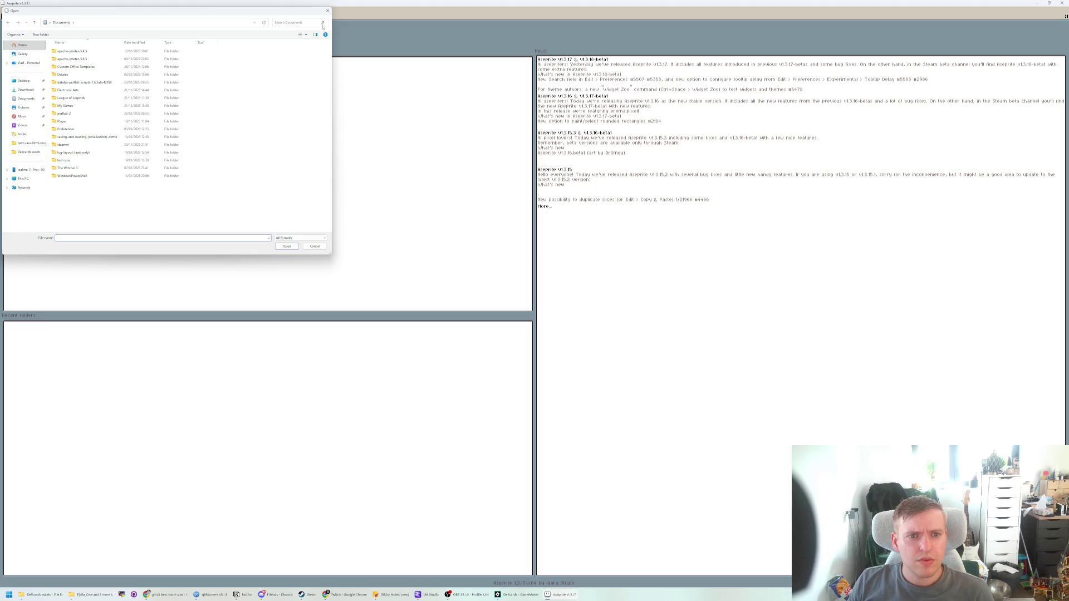
left_click(326, 12)
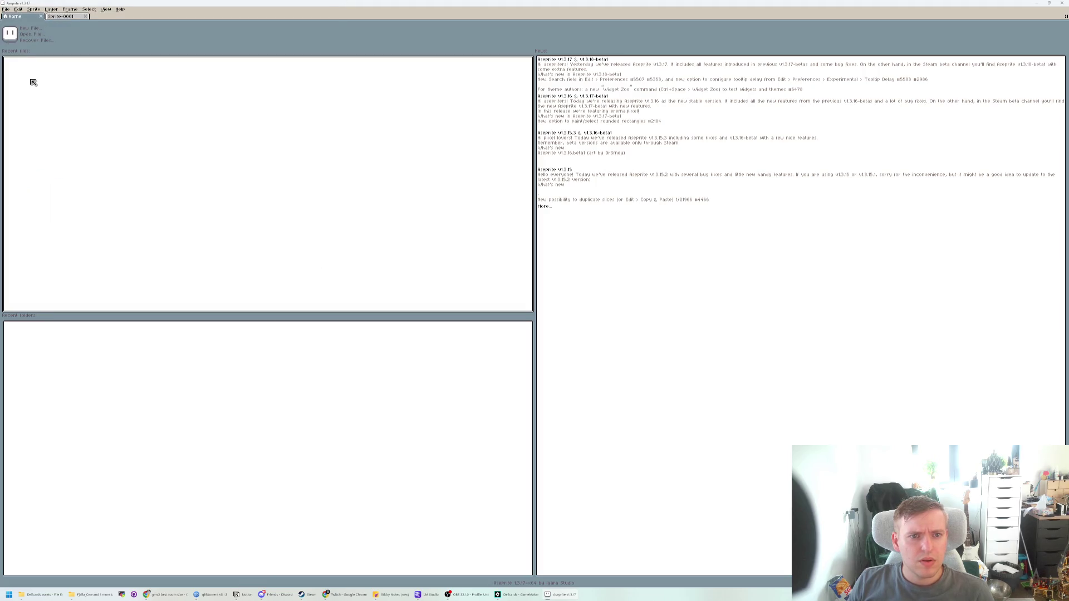
key("ctrl+o")
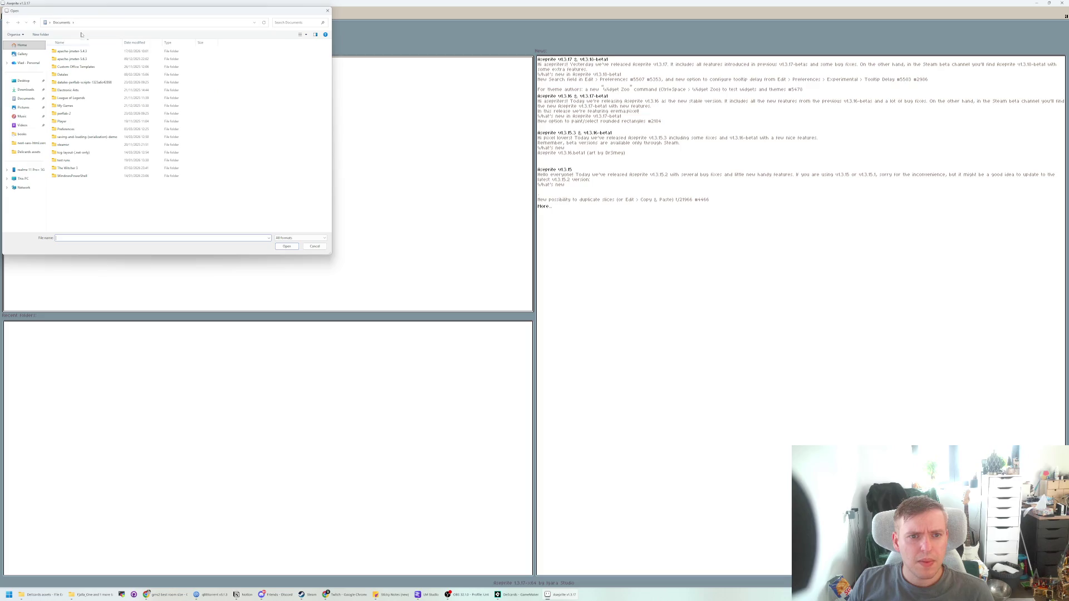
left_click(29, 151)
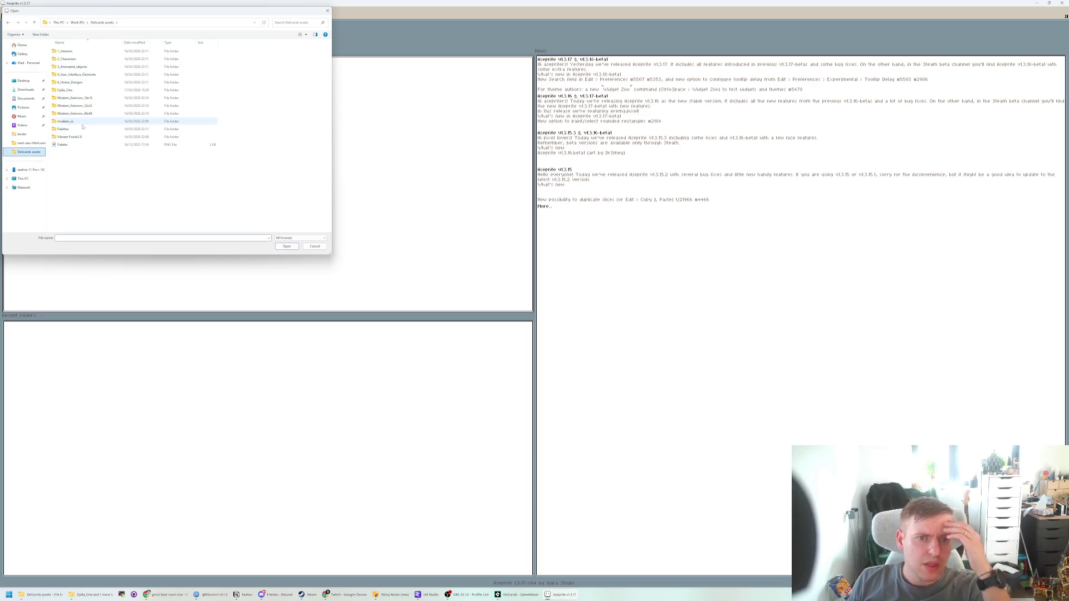
double_click(70, 136)
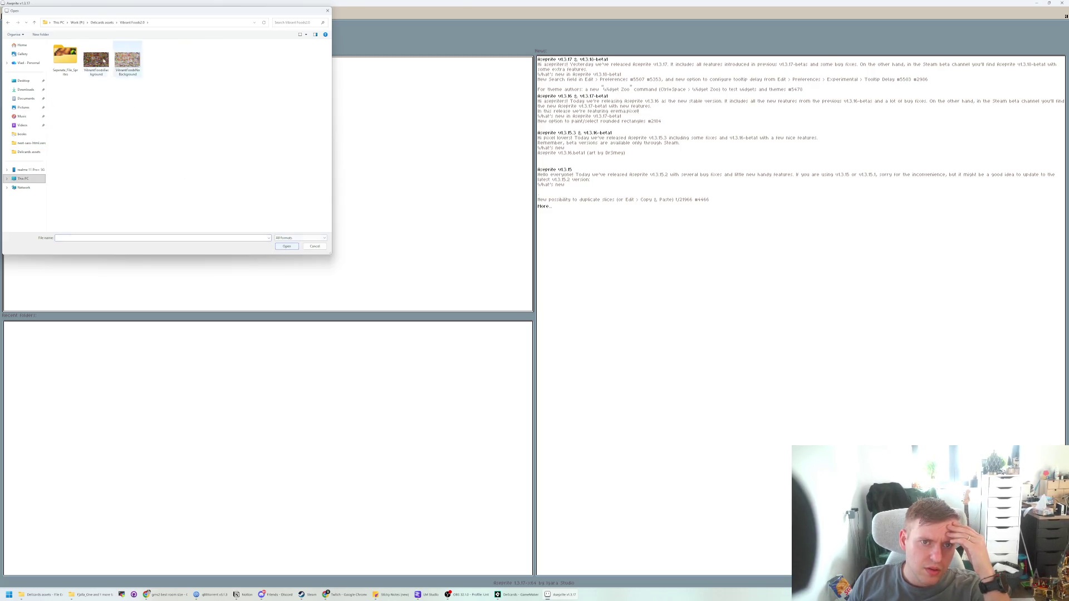
double_click(65, 59)
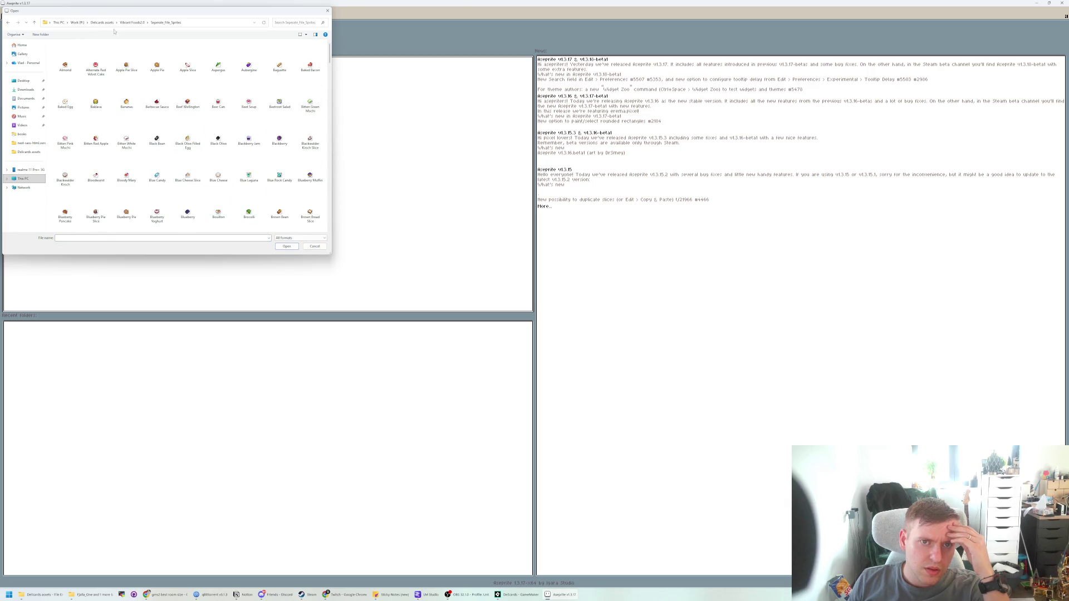
left_click(132, 22)
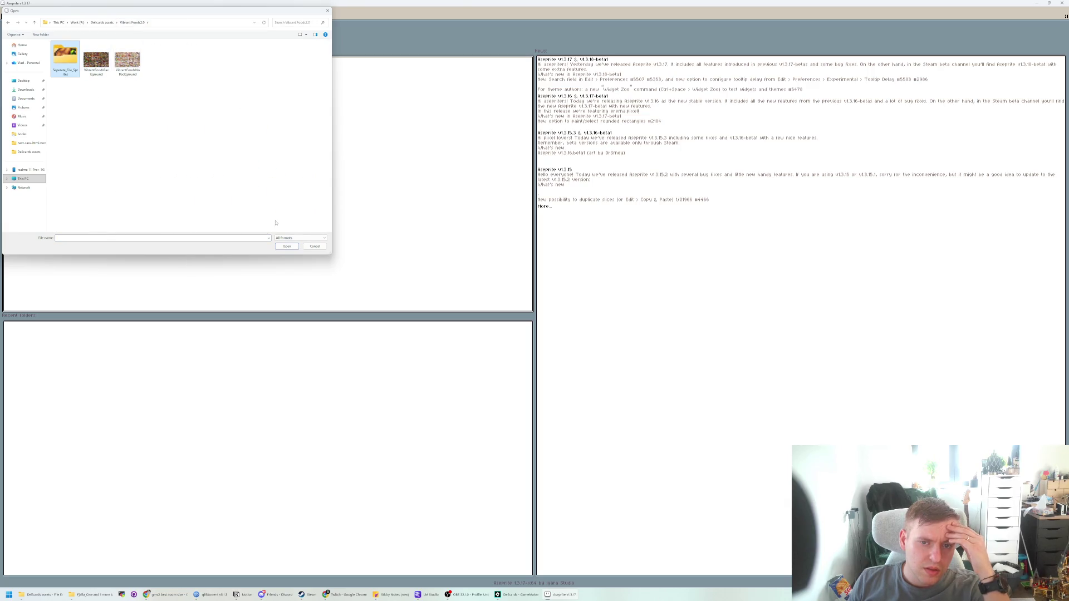
left_click(287, 247)
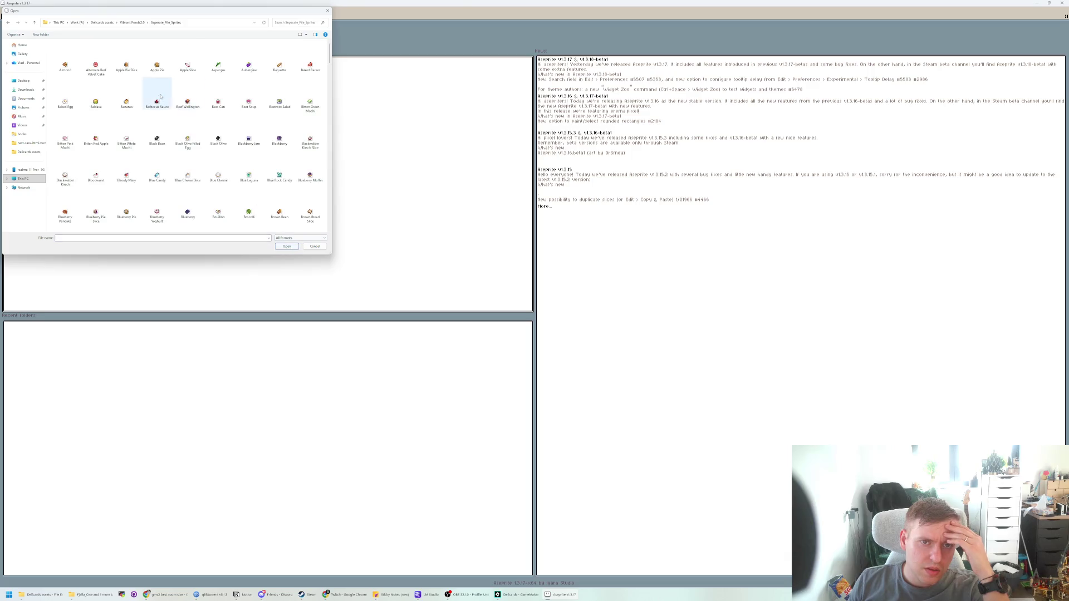
left_click(132, 22)
double_click(123, 60)
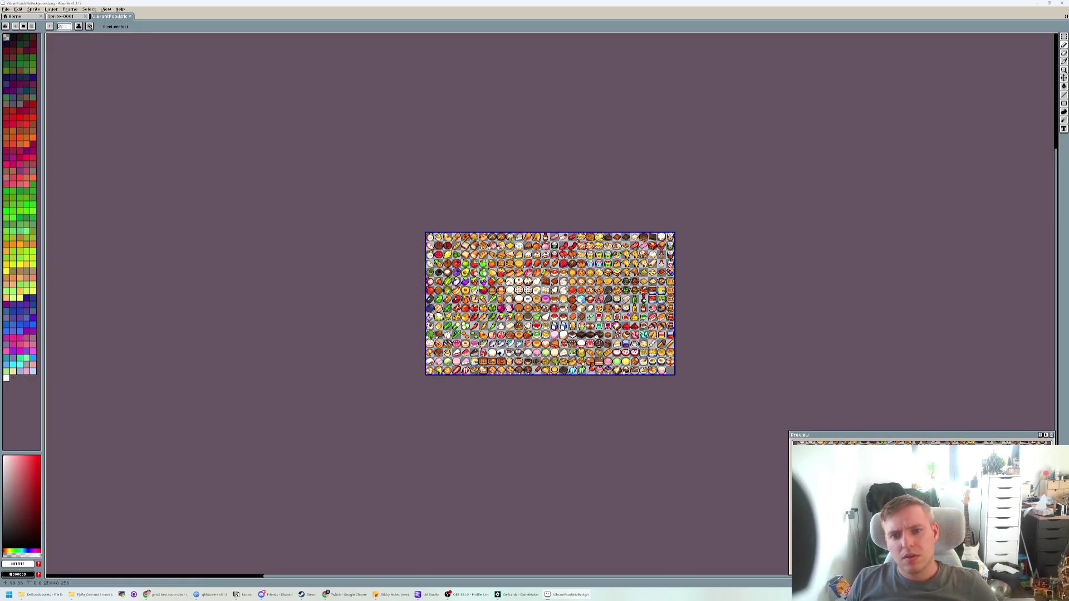
- Zoom the food sheet, view blank Sprite-0001, cancel a second Open File, then switch to GameMaker
scroll(612, 297, "up", 2)
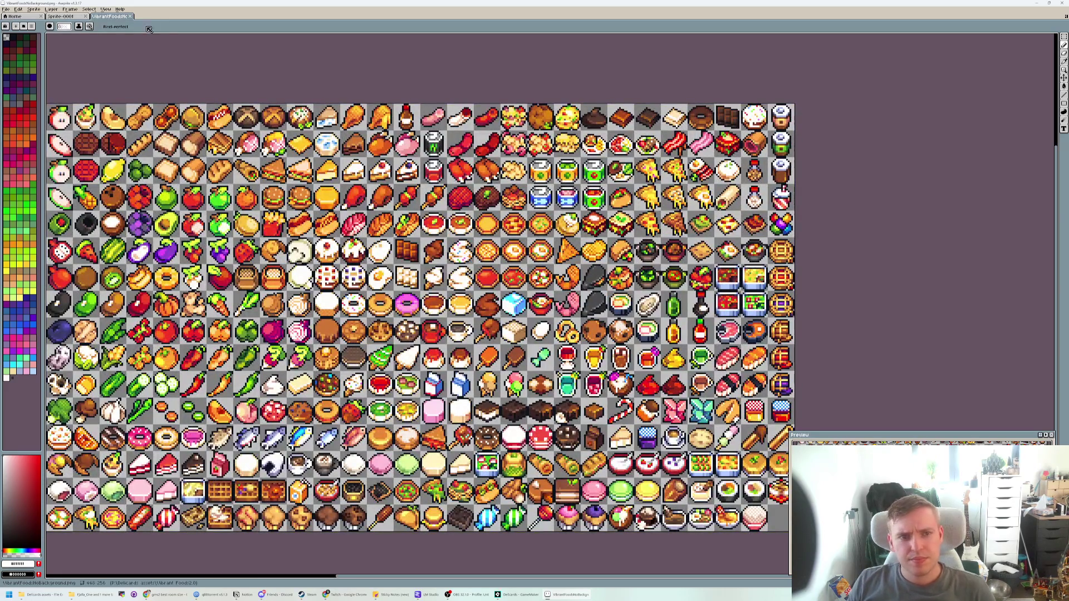
left_click(62, 16)
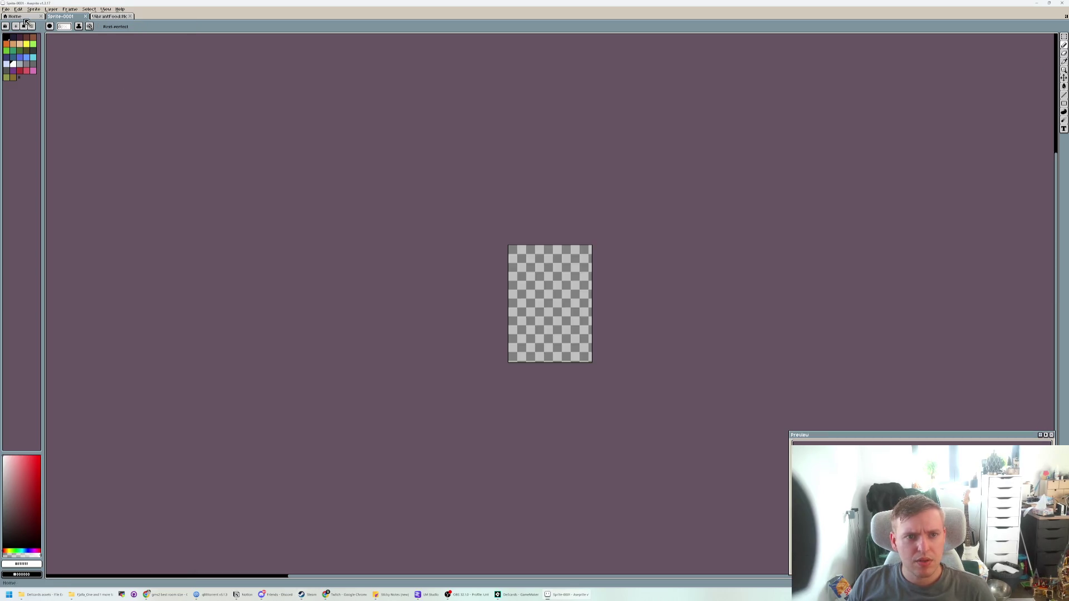
left_click(15, 17)
left_click(12, 10)
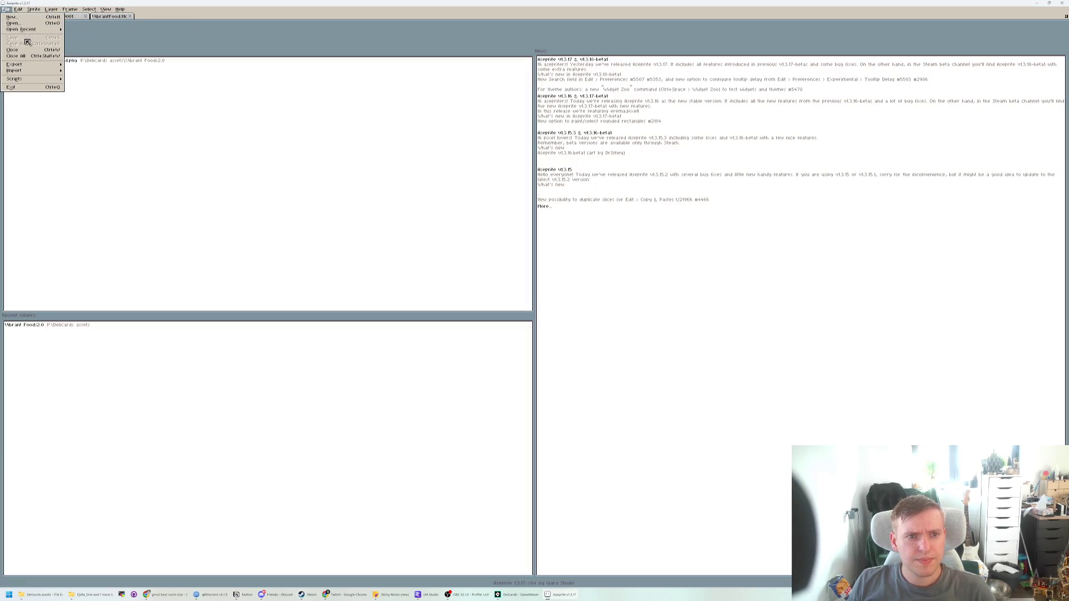
left_click(147, 156)
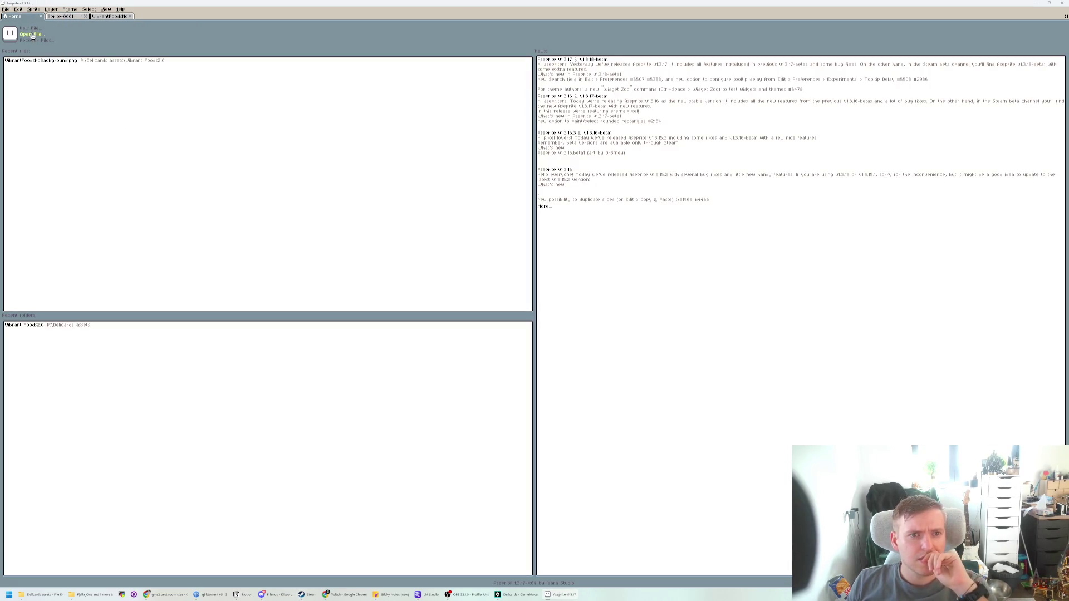
left_click(102, 22)
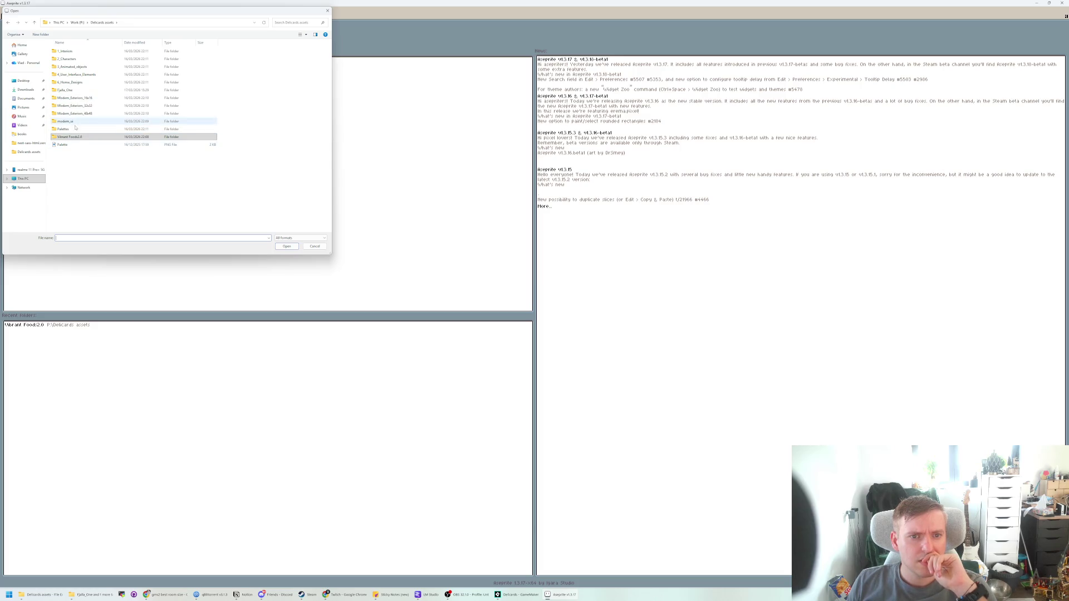
left_click(315, 246)
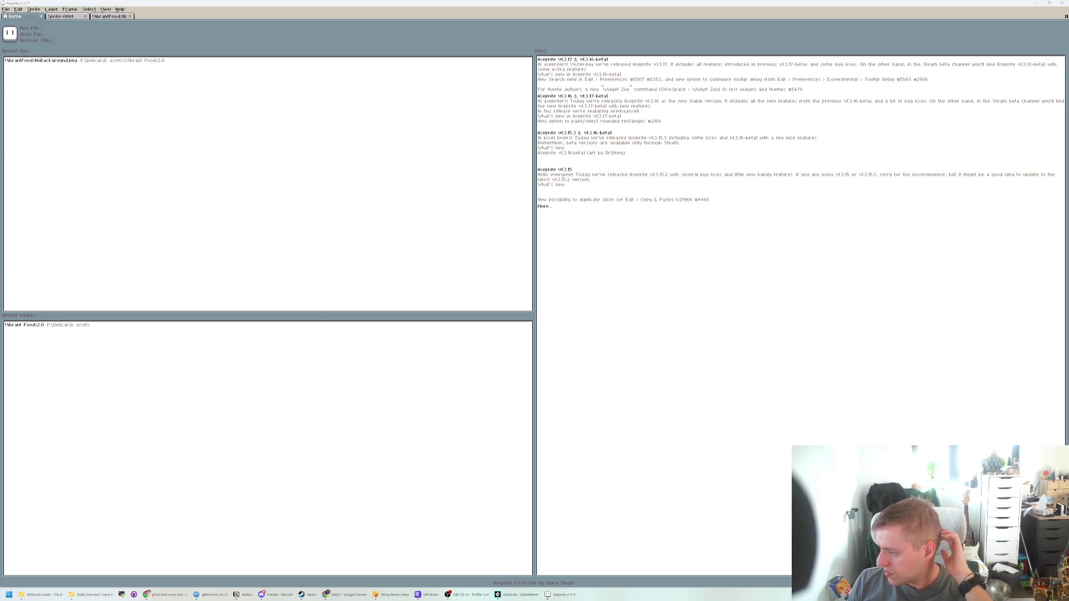
key("alt+Tab")
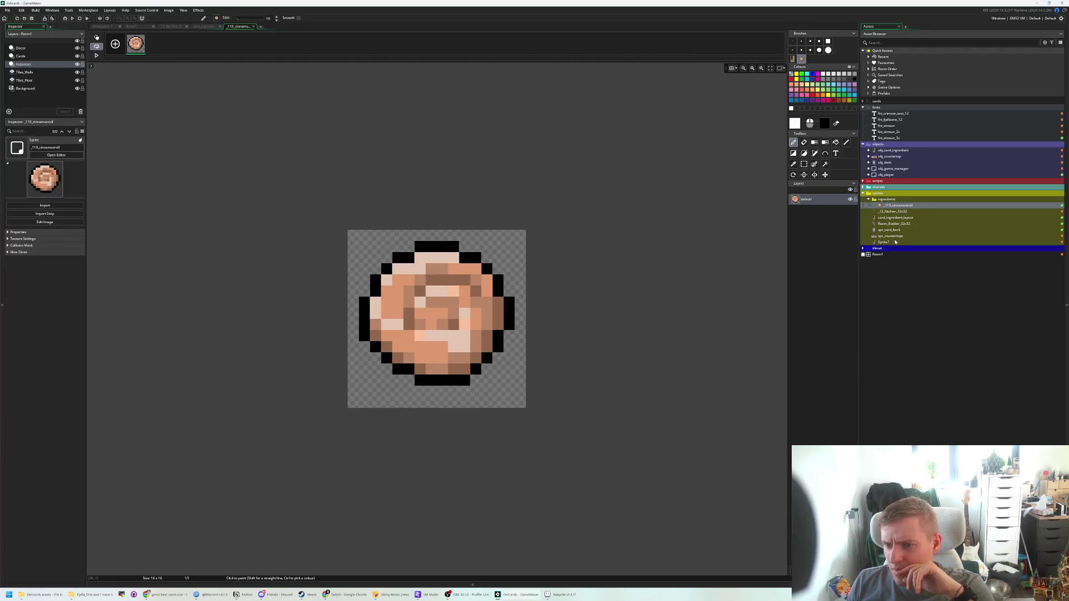
- Open Sprite7, then bring up context menus for card_ingredient_layout and the sprites folder
left_click(893, 243)
double_click(889, 243)
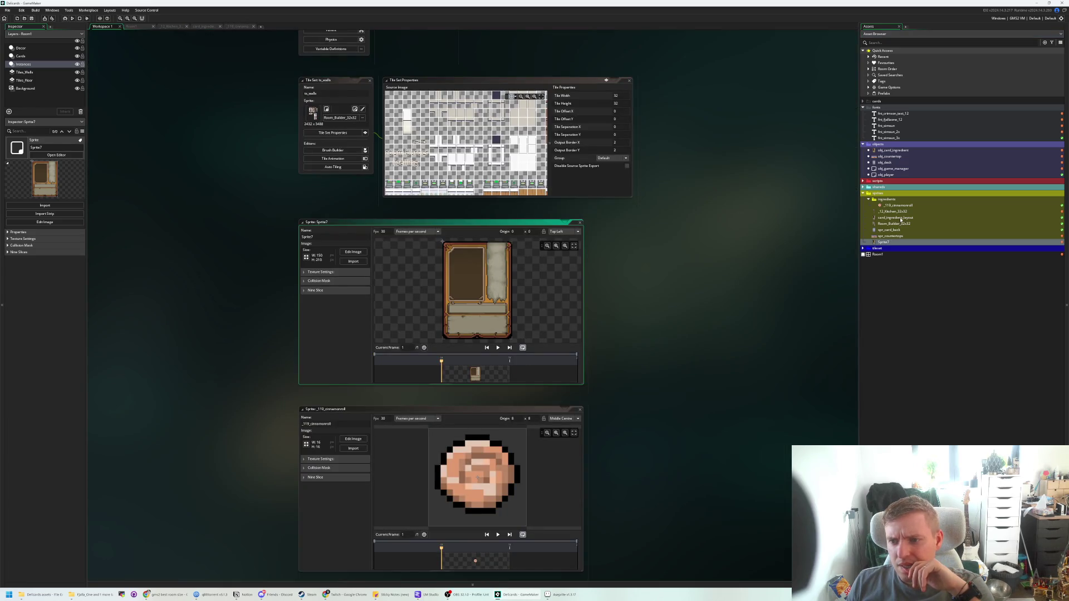
right_click(900, 218)
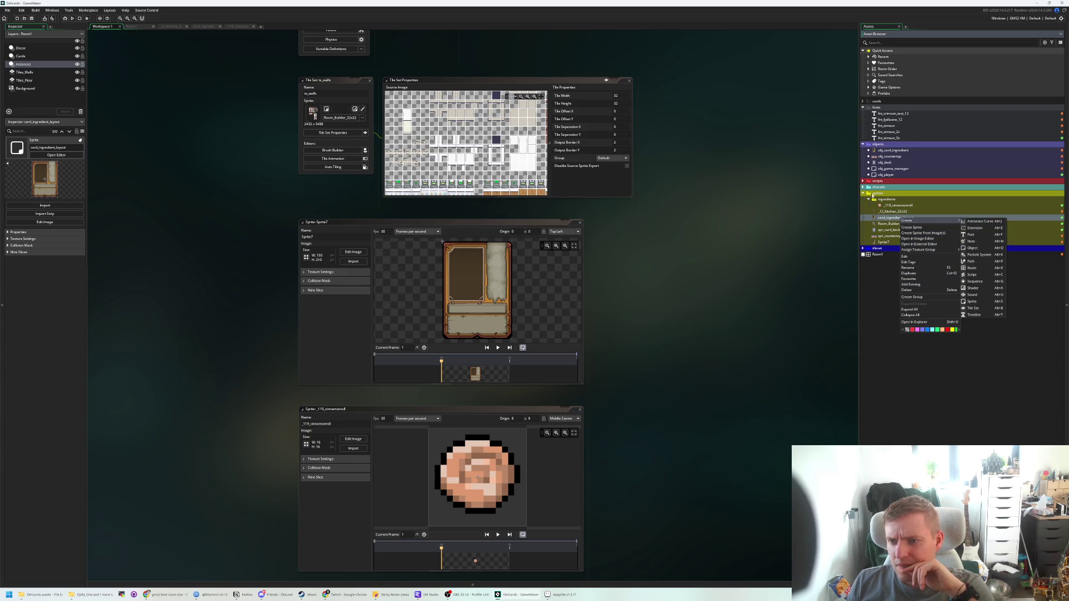
right_click(874, 193)
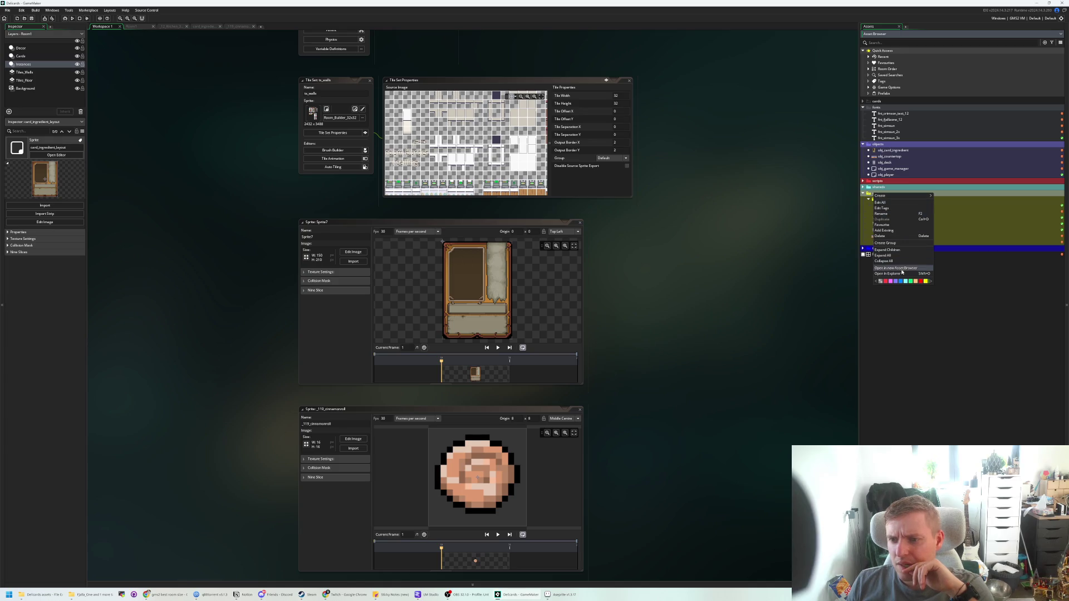
- Show the project in File Explorer and preview the PNG in sprites > card_ingredient_layout
left_click(863, 265)
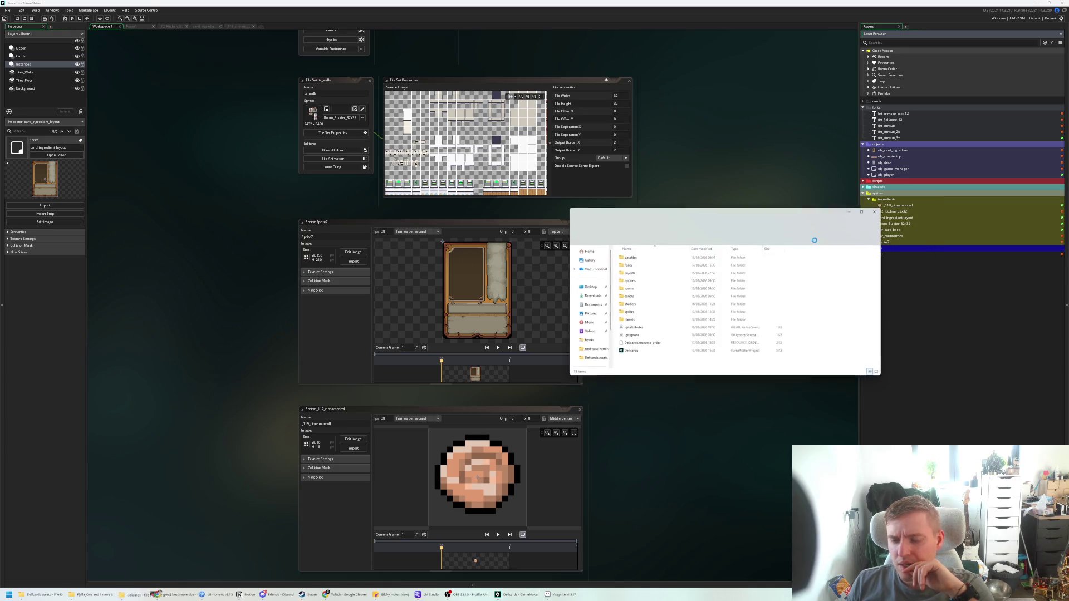
double_click(629, 312)
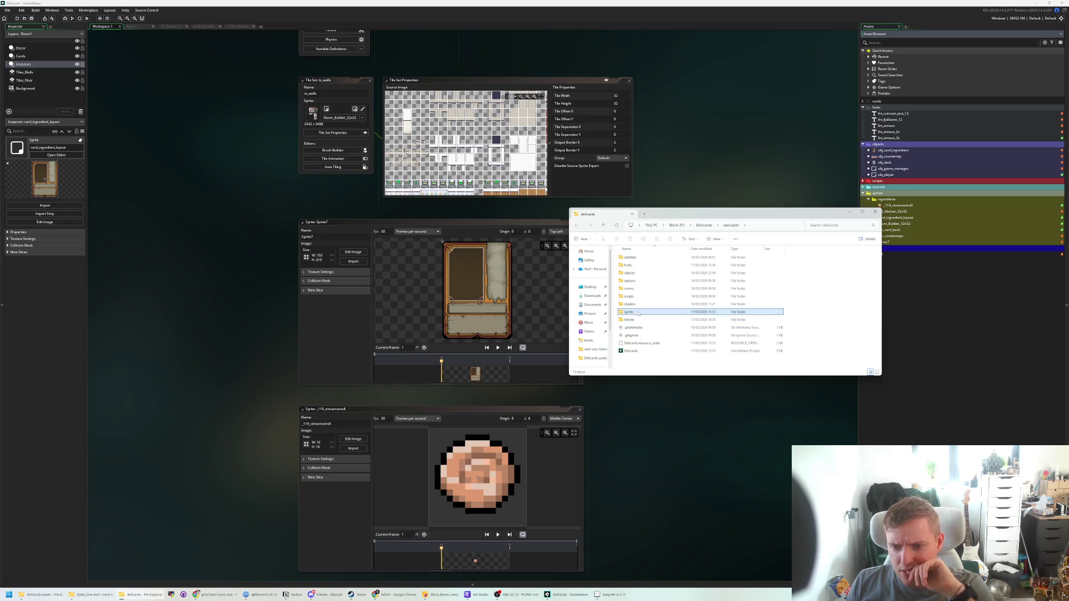
double_click(647, 273)
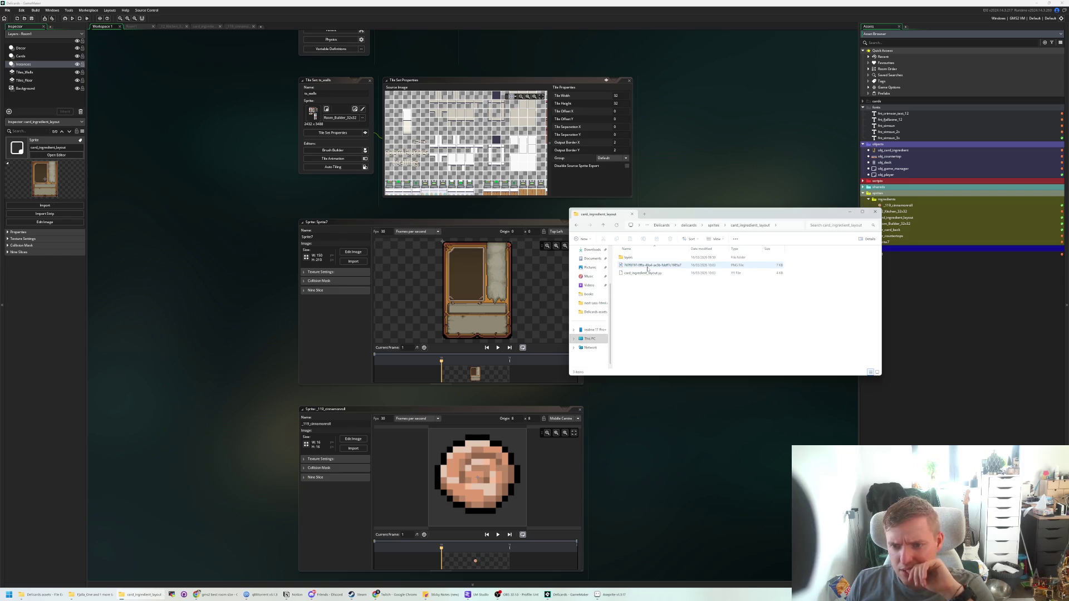
left_click(651, 265)
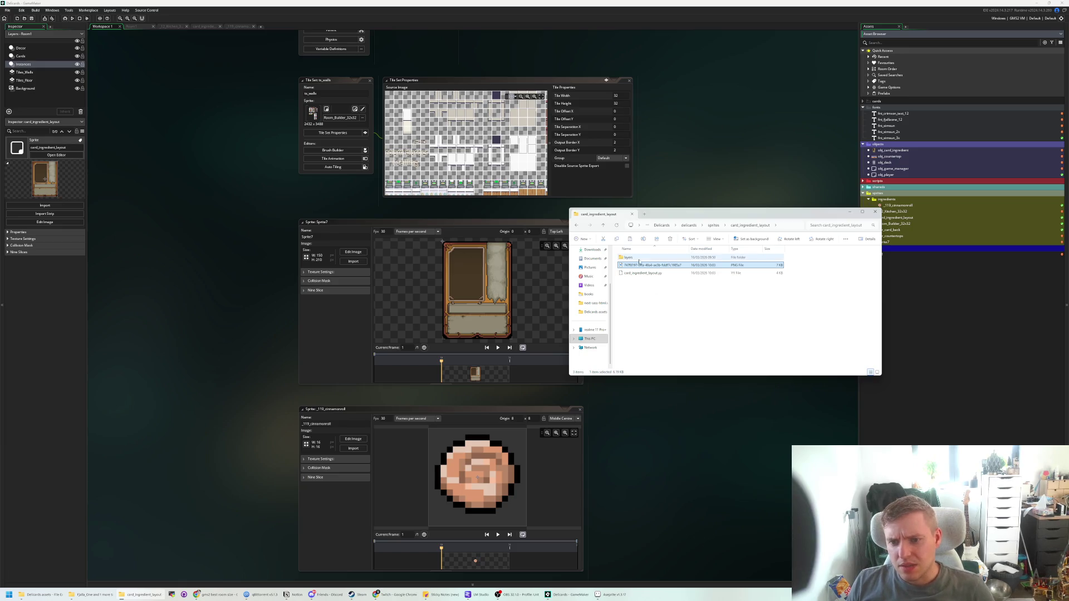
double_click(656, 259)
key("alt+Left")
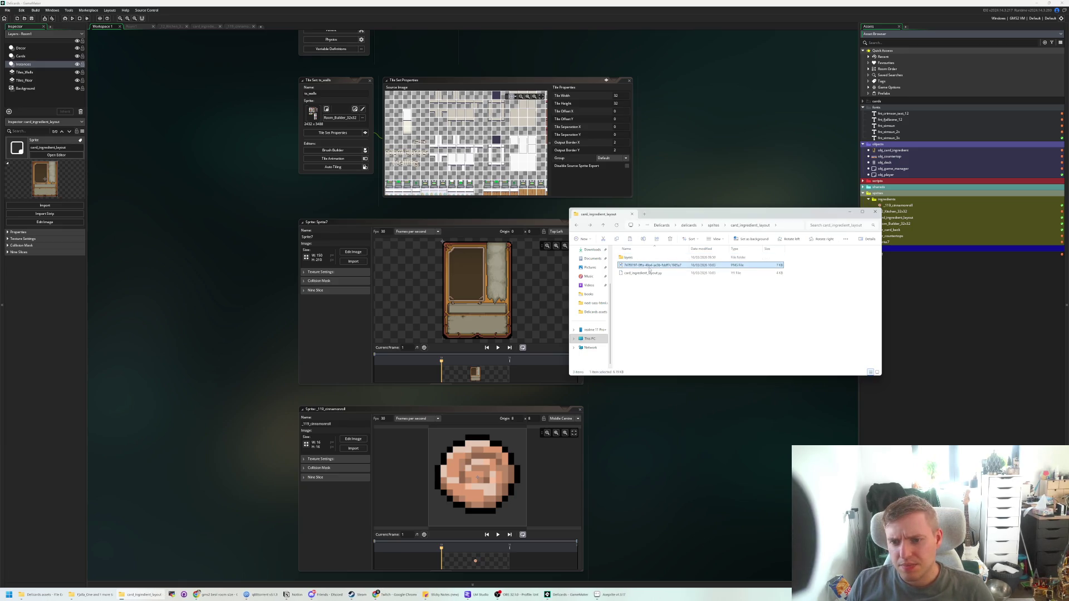
double_click(649, 266)
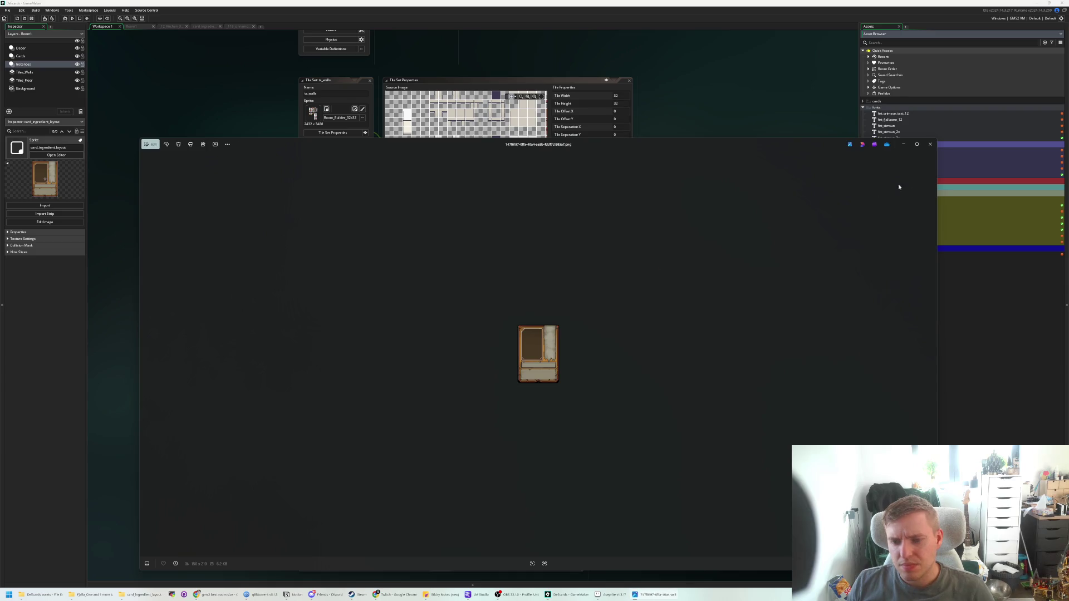
left_click(925, 146)
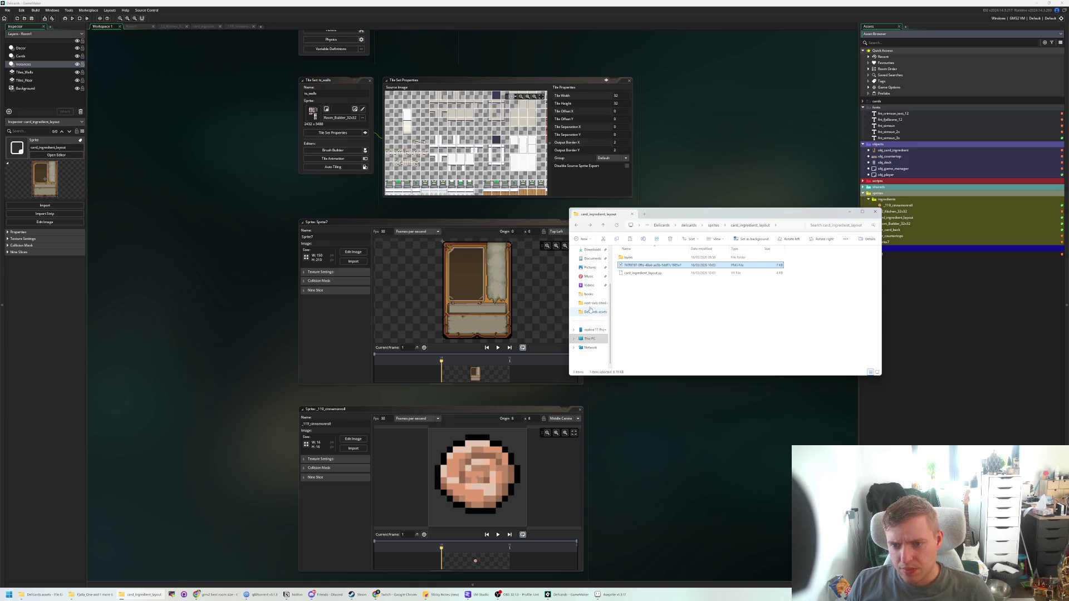
- Copy the card PNG into the Delicards assets folder and drag it onto Aseprite
left_click_drag(591, 314, 816, 302)
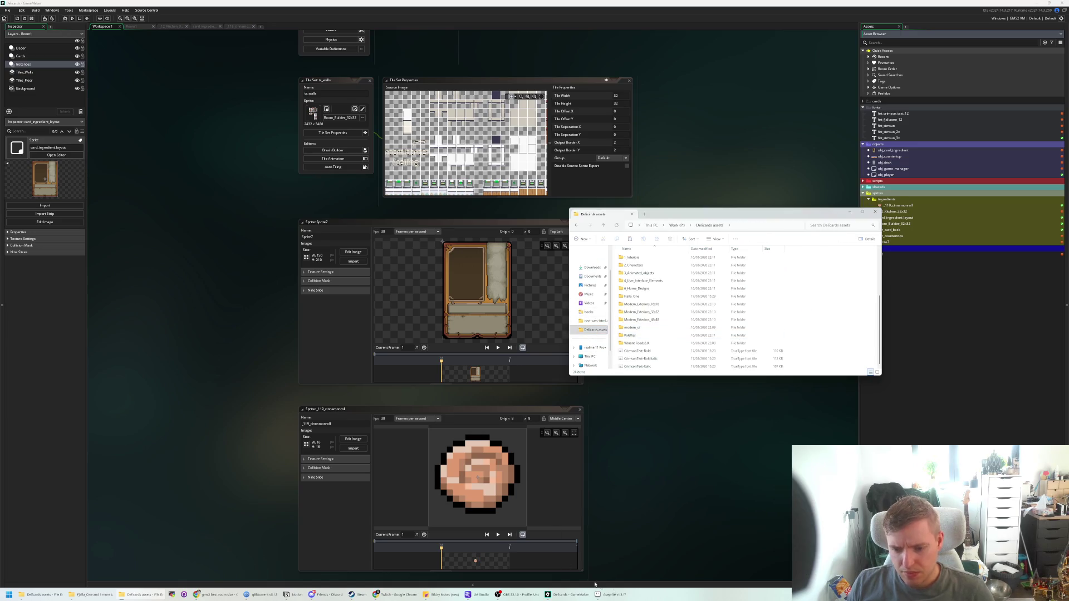
mouse_move(610, 593)
left_click_drag(611, 592, 253, 226)
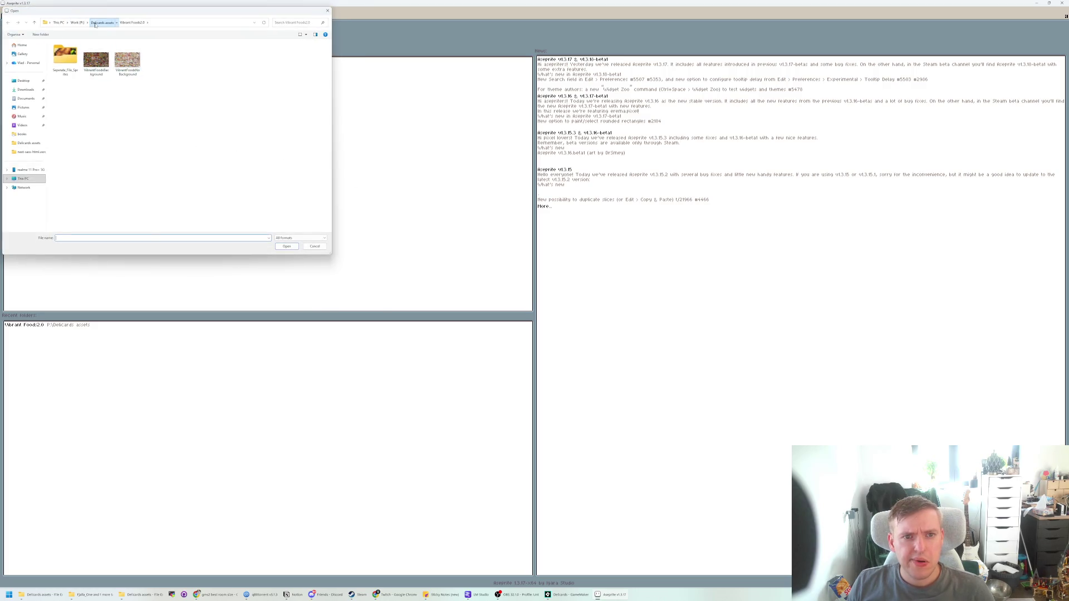
- Open the card frame PNG from the Delicards assets folder
left_click(95, 25)
double_click(106, 144)
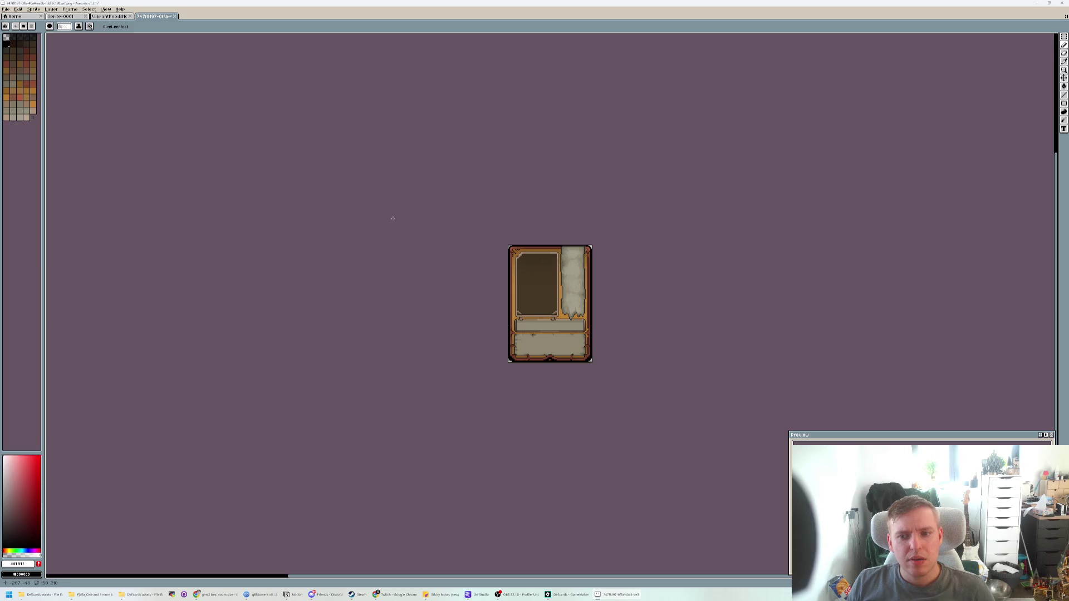
left_click(111, 16)
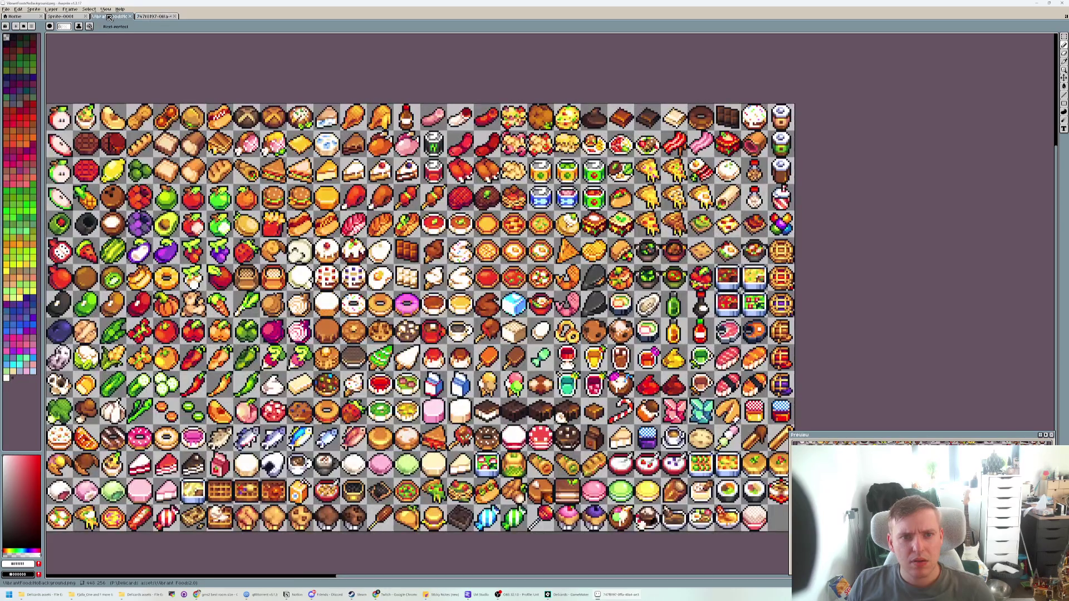
- Paste and commit a copy of the card in the blank Sprite-0001 canvas
left_click(76, 18)
key("ctrl+v")
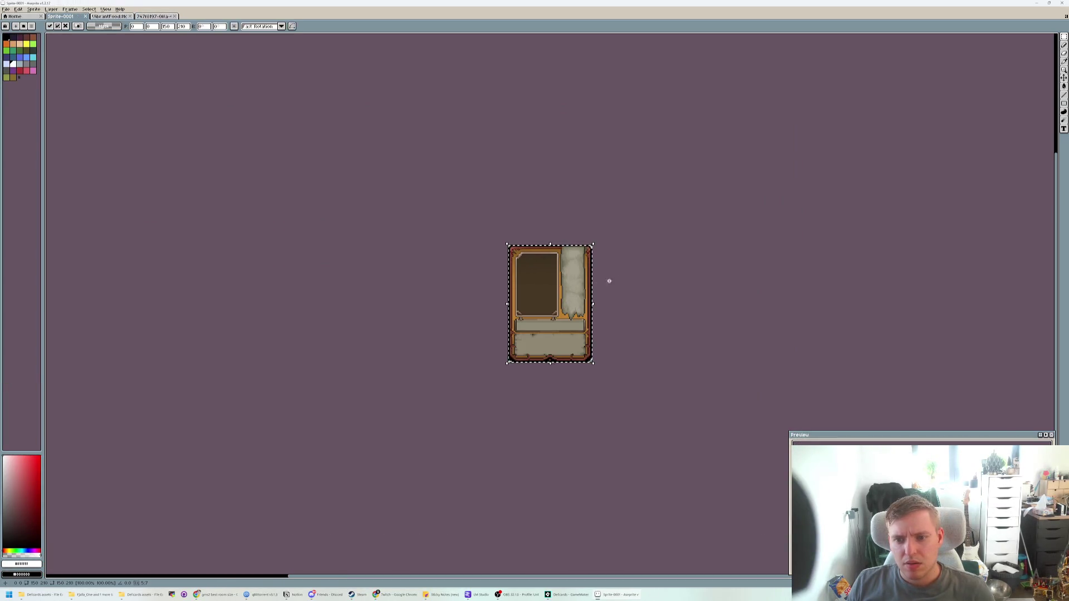
left_click(612, 272)
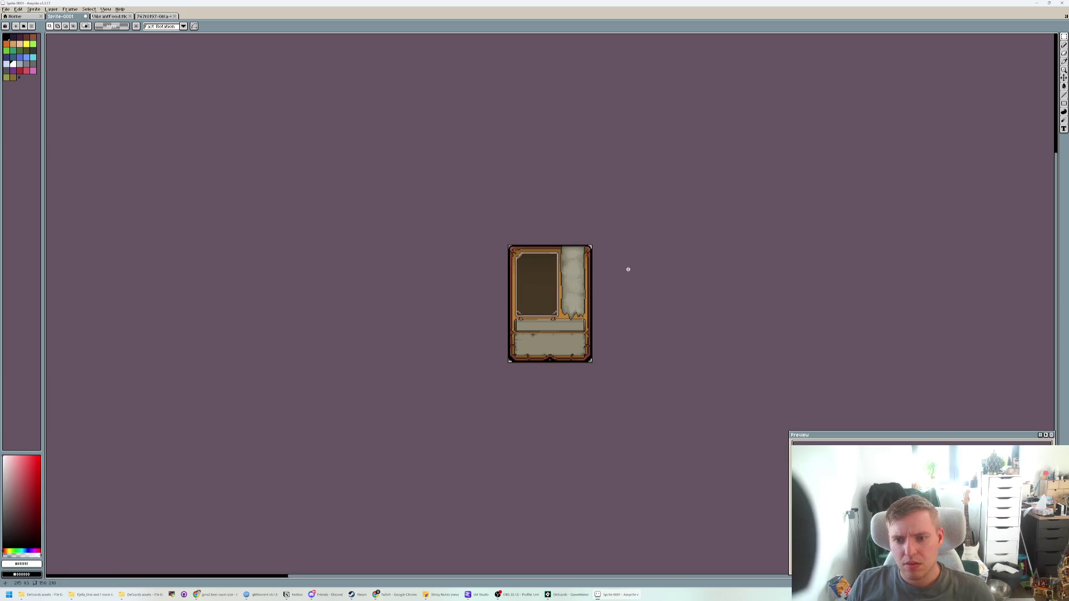
scroll(571, 279, "up", 2)
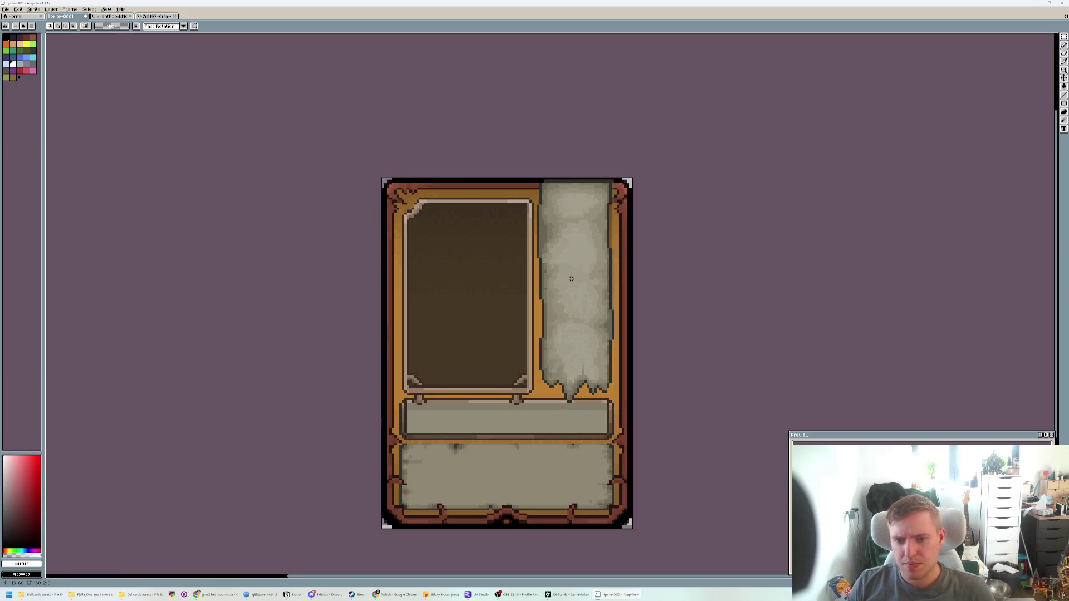
scroll(571, 277, "down", 2)
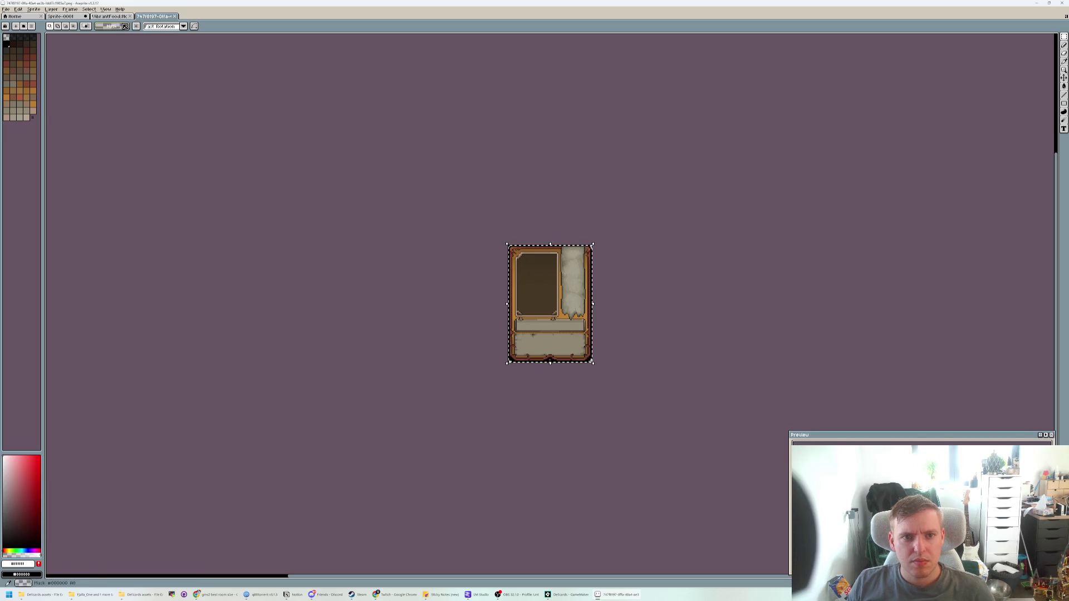
key("ctrl+Tab")
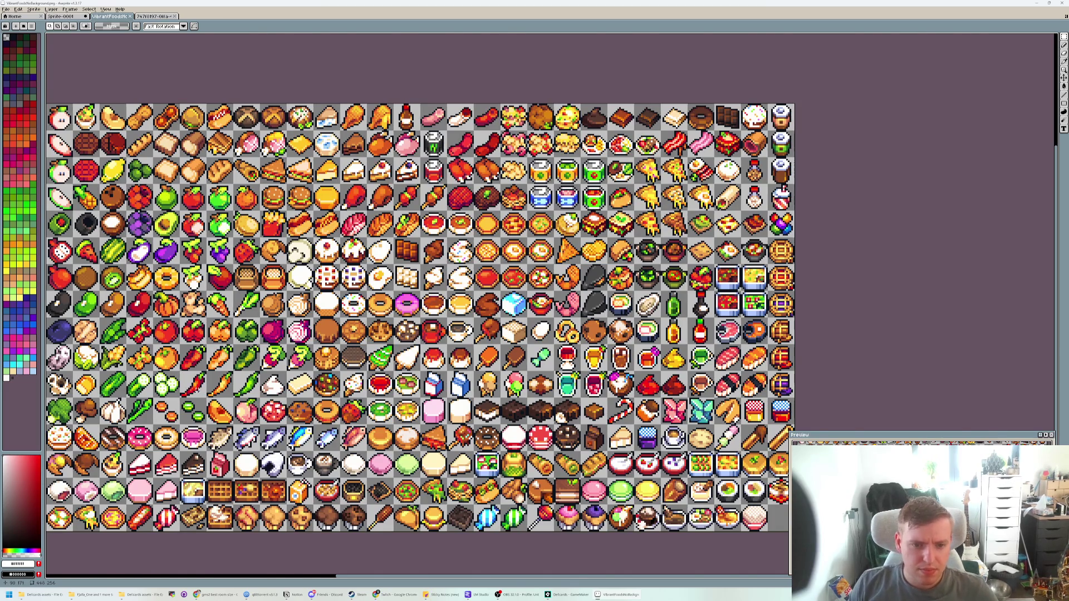
- Copy the red chili from the food sheet and paste it onto the card
scroll(196, 391, "up", 5)
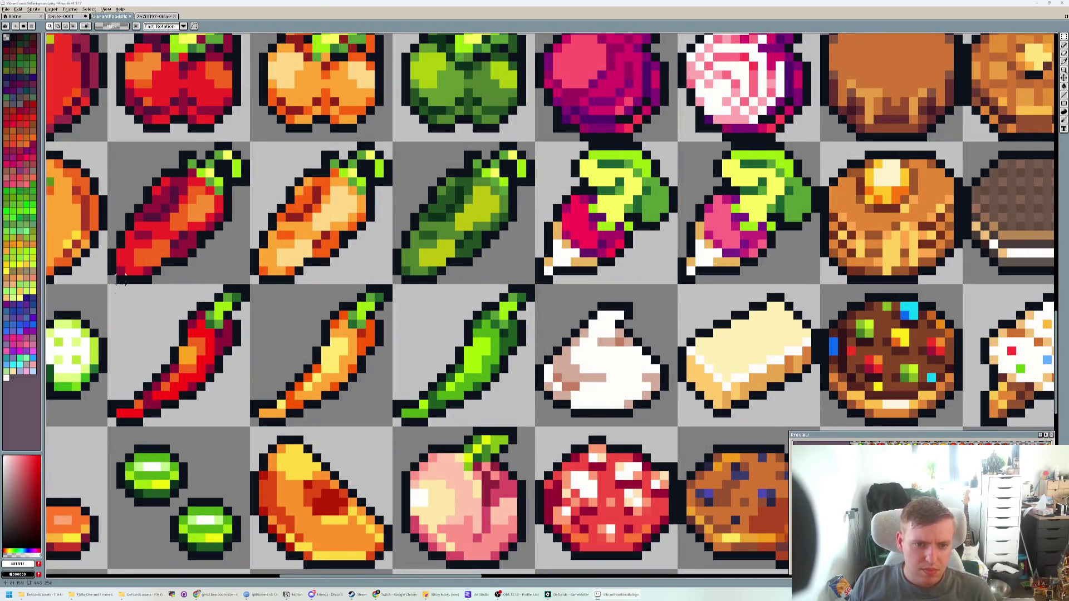
left_click_drag(111, 288, 252, 429)
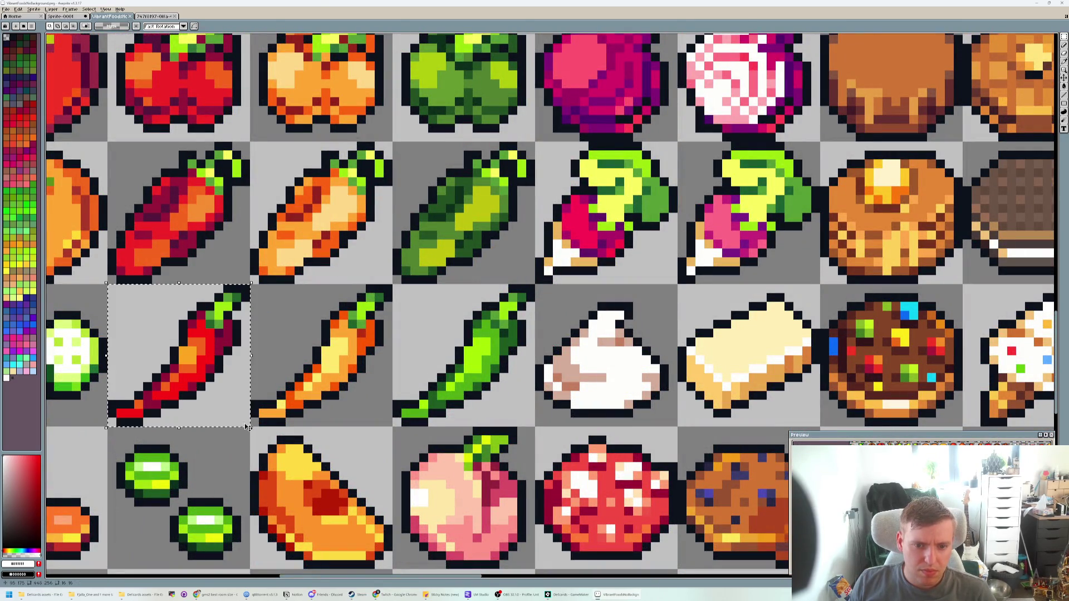
key("ctrl+Tab")
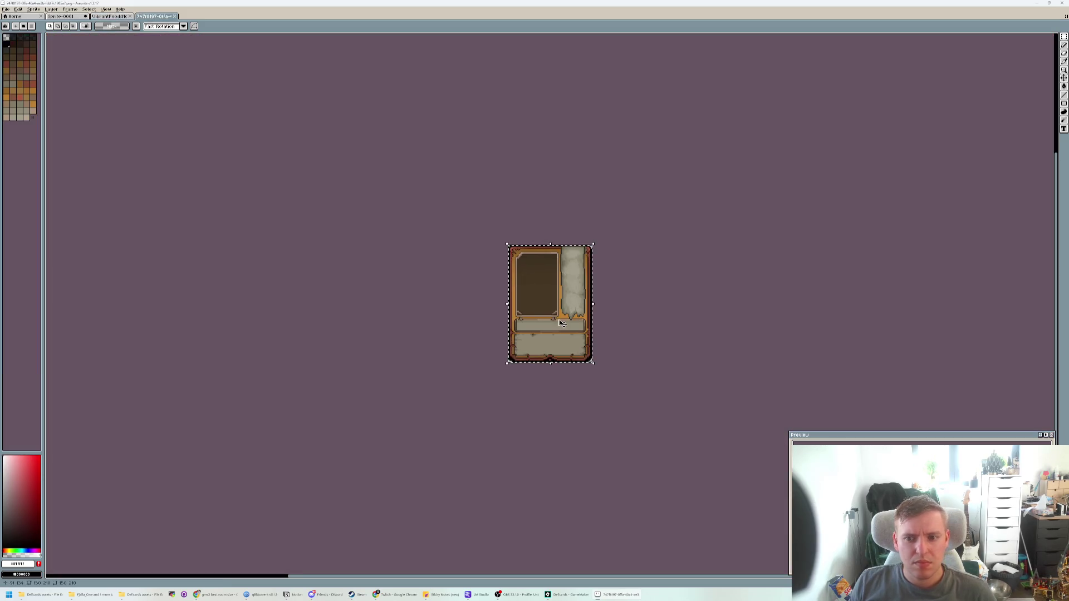
key("ctrl+v")
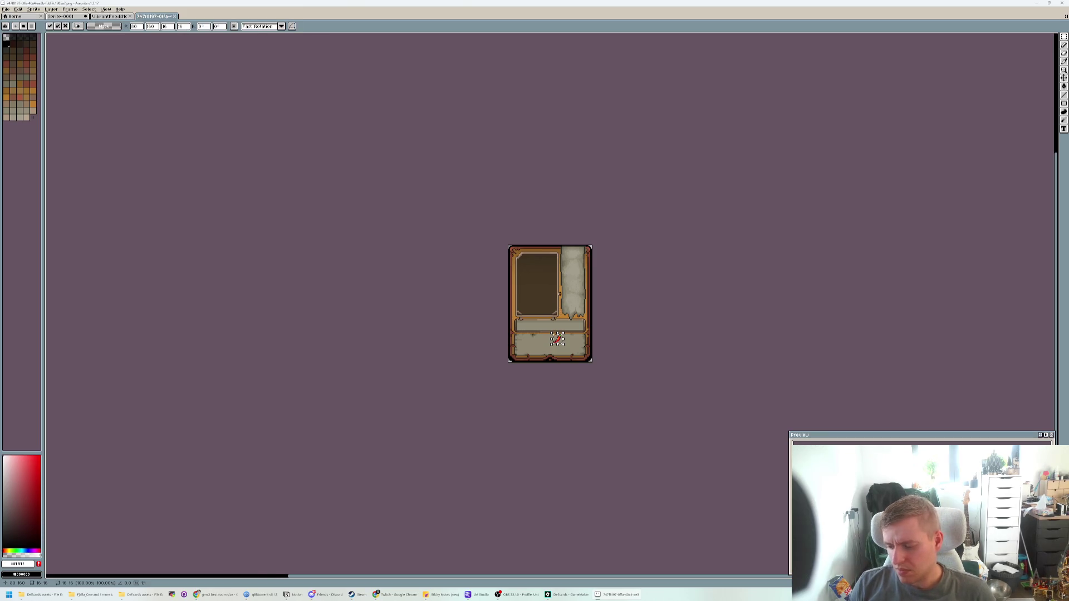
scroll(559, 293, "up", 3)
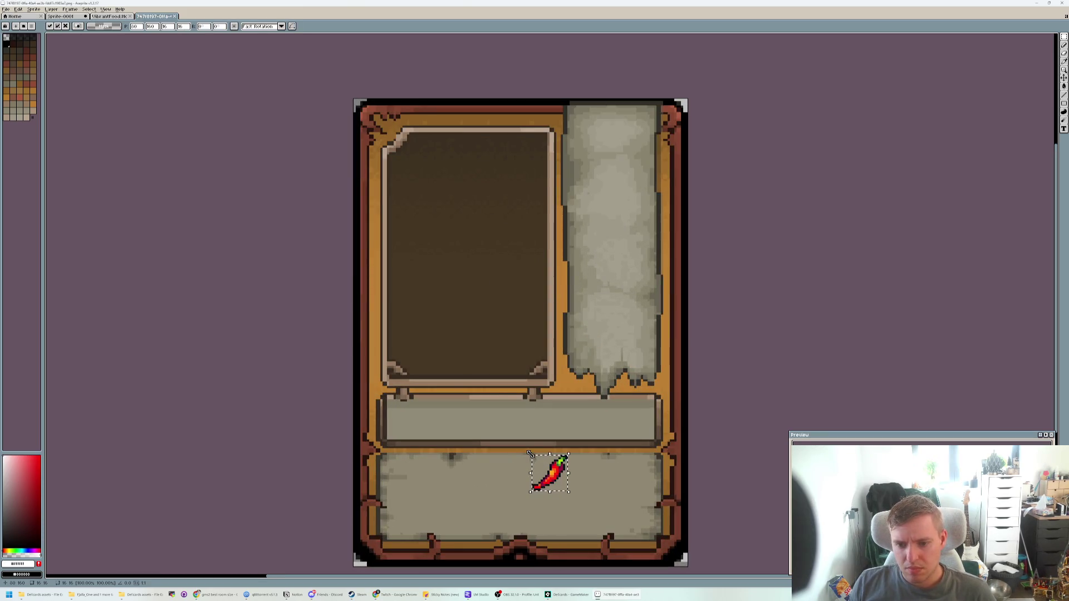
mouse_move(530, 454)
left_mouse_down()
mouse_move(499, 401)
mouse_move(530, 452)
left_mouse_up()
key("Escape")
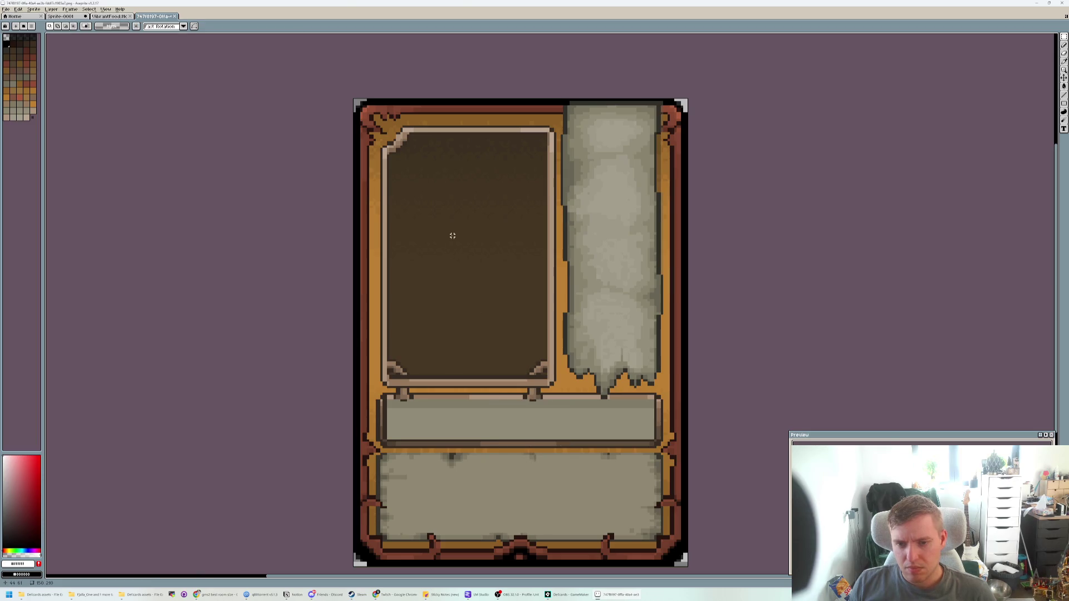
key("ctrl+v")
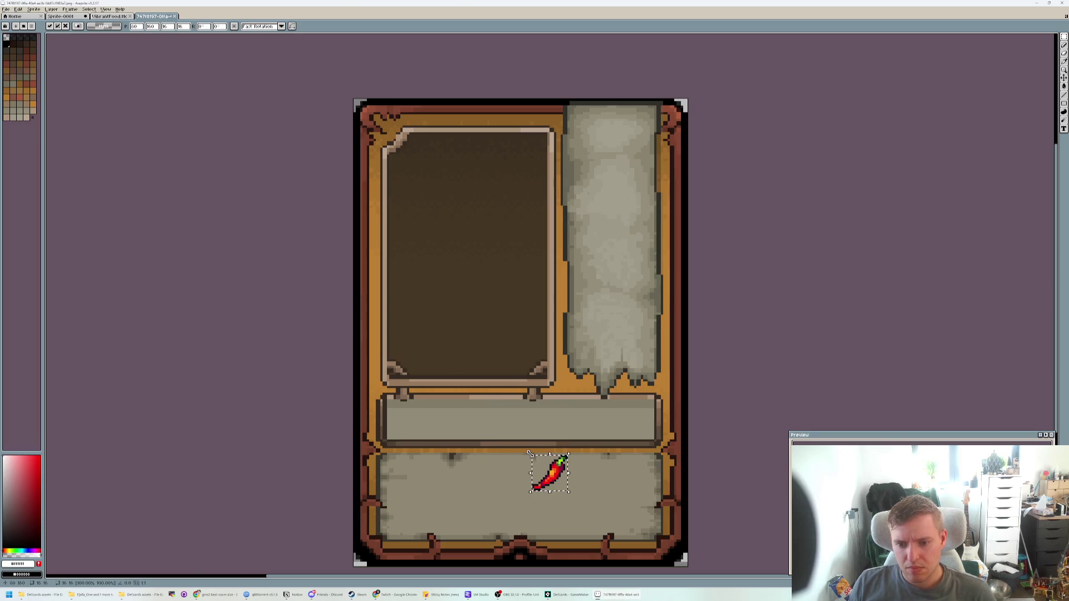
- Enlarge the chili to fill the card's upper art frame and commit it
mouse_move(530, 454)
left_mouse_down()
mouse_move(436, 384)
mouse_move(435, 415)
mouse_move(424, 363)
mouse_move(441, 344)
mouse_move(434, 312)
mouse_move(396, 327)
left_mouse_up()
left_click_drag(554, 353, 539, 193)
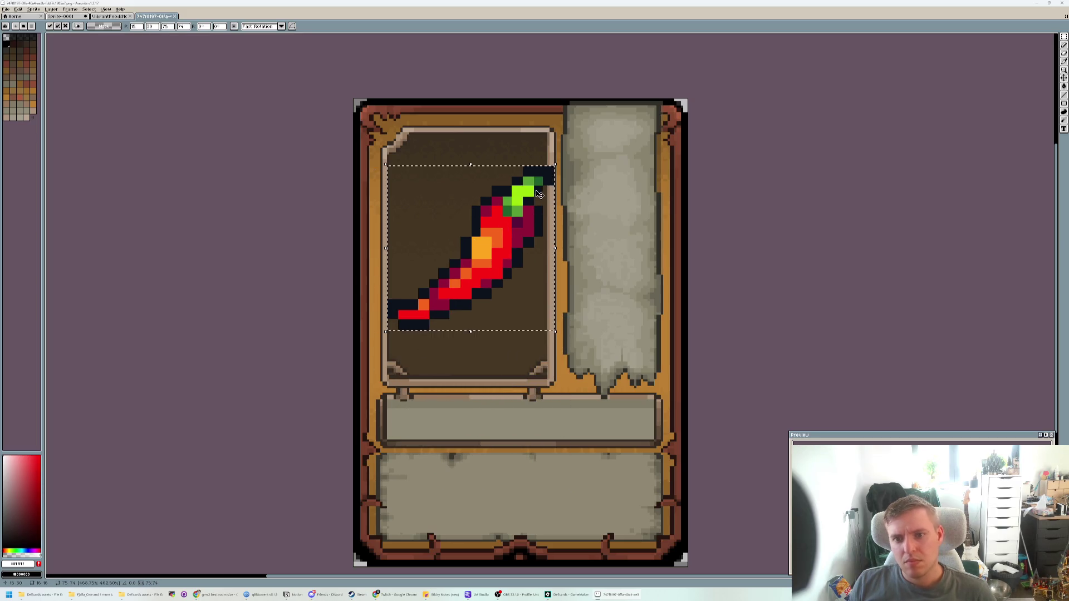
left_click_drag(386, 165, 429, 203)
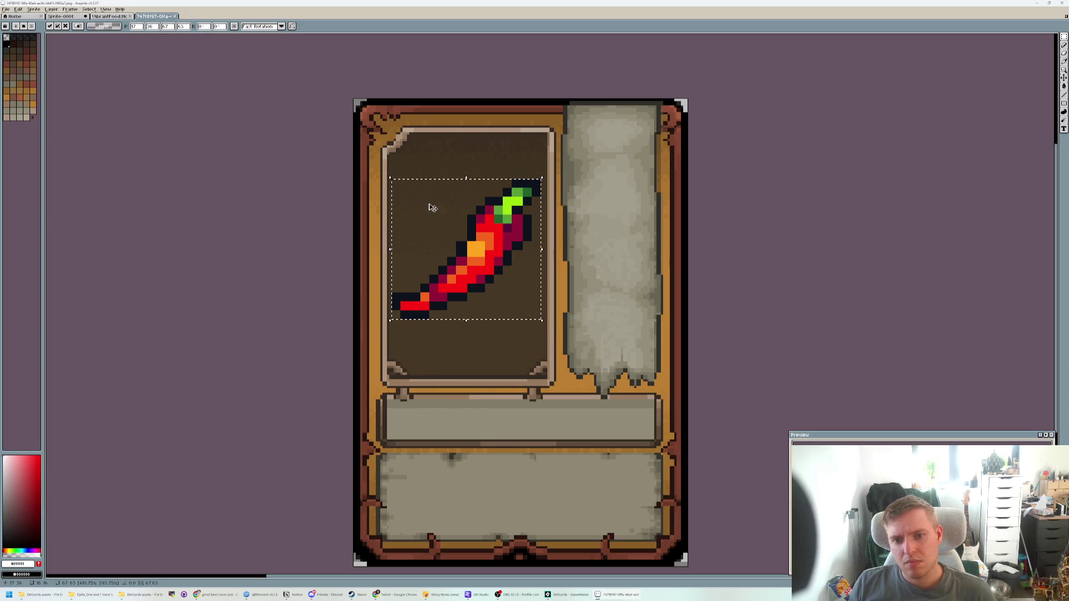
left_click_drag(496, 216, 498, 209)
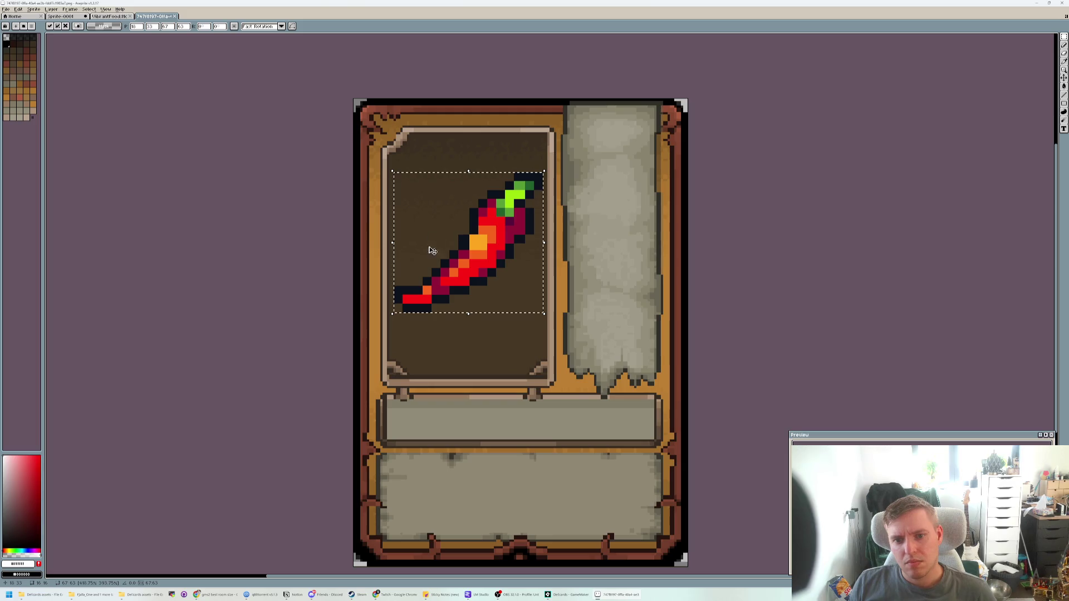
left_click_drag(392, 313, 387, 319)
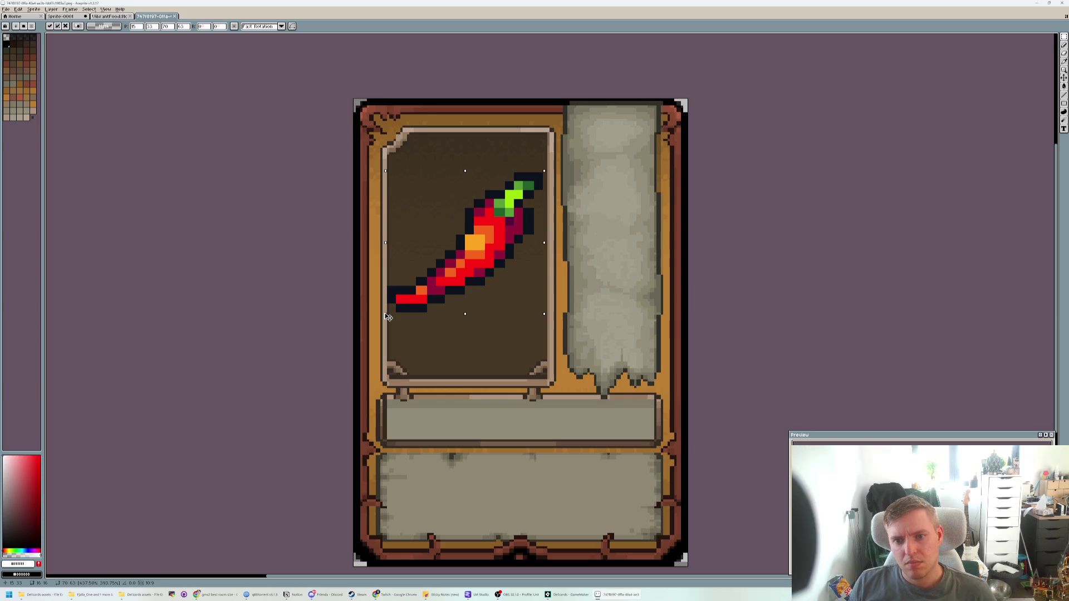
left_click(388, 316)
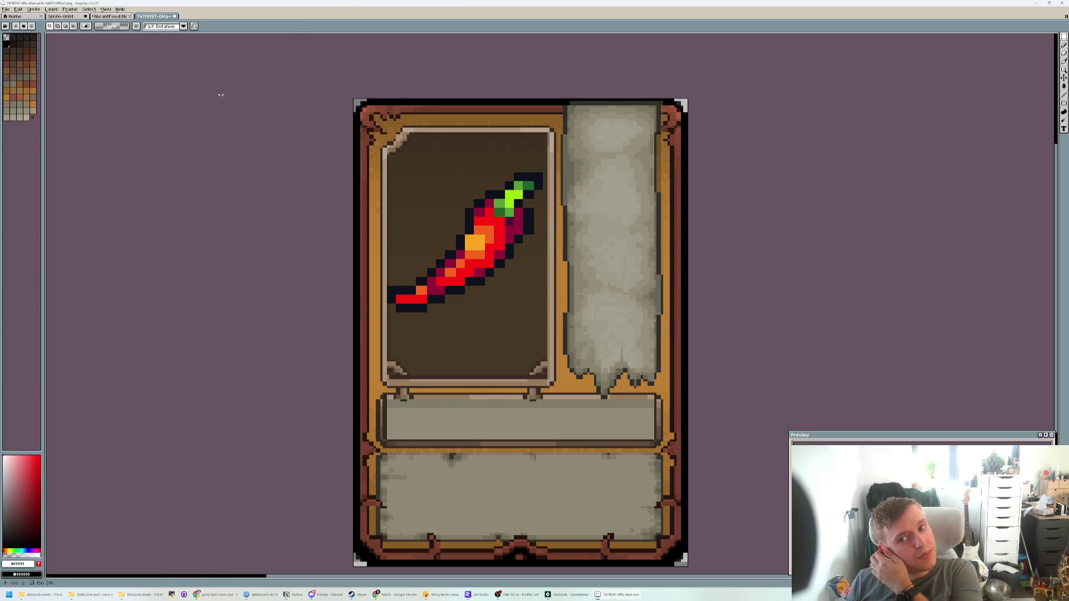
- Compare the card's chili against the food sheet's chili, then save the chilli card
left_click(125, 17)
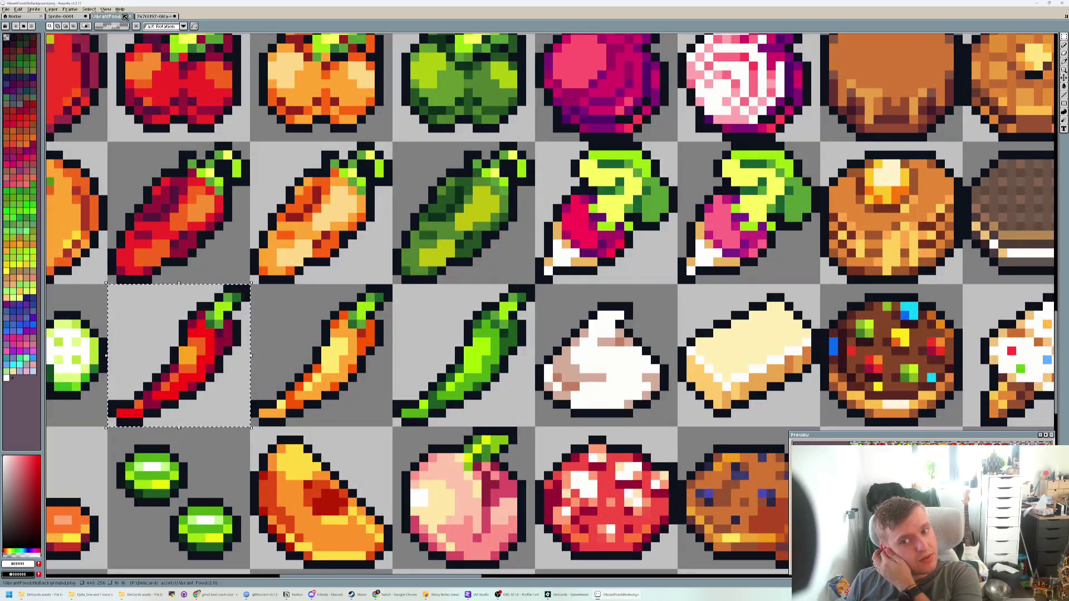
left_click(162, 17)
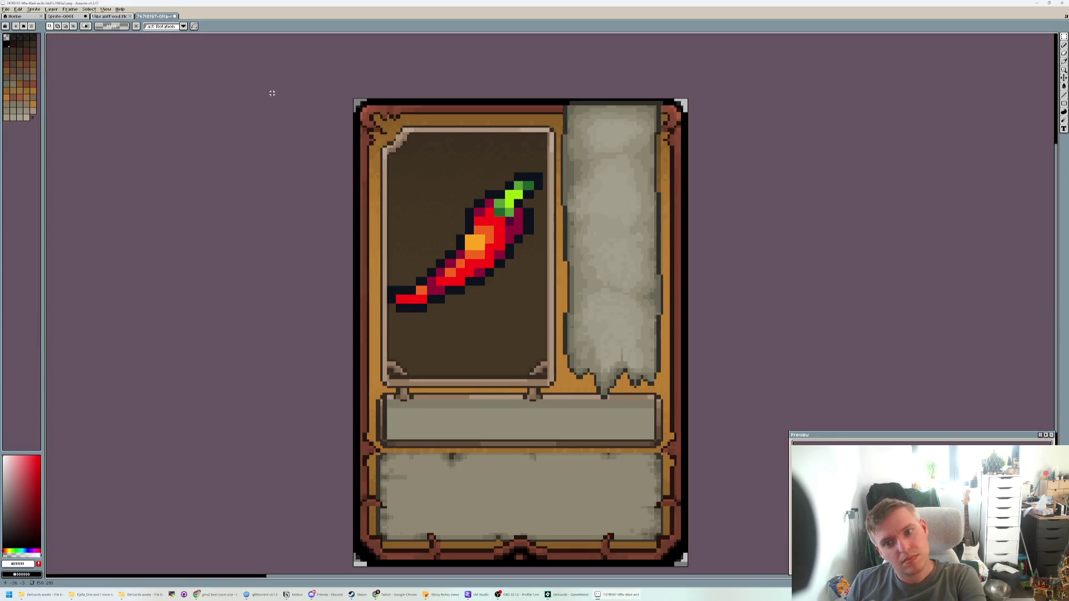
key("ctrl+shift+Tab")
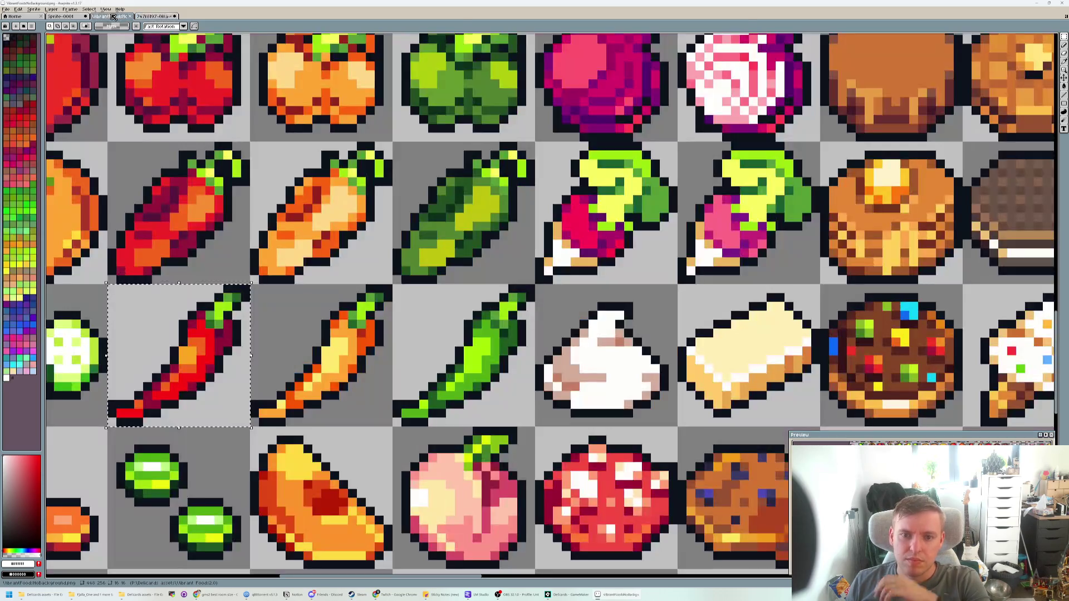
left_click(162, 16)
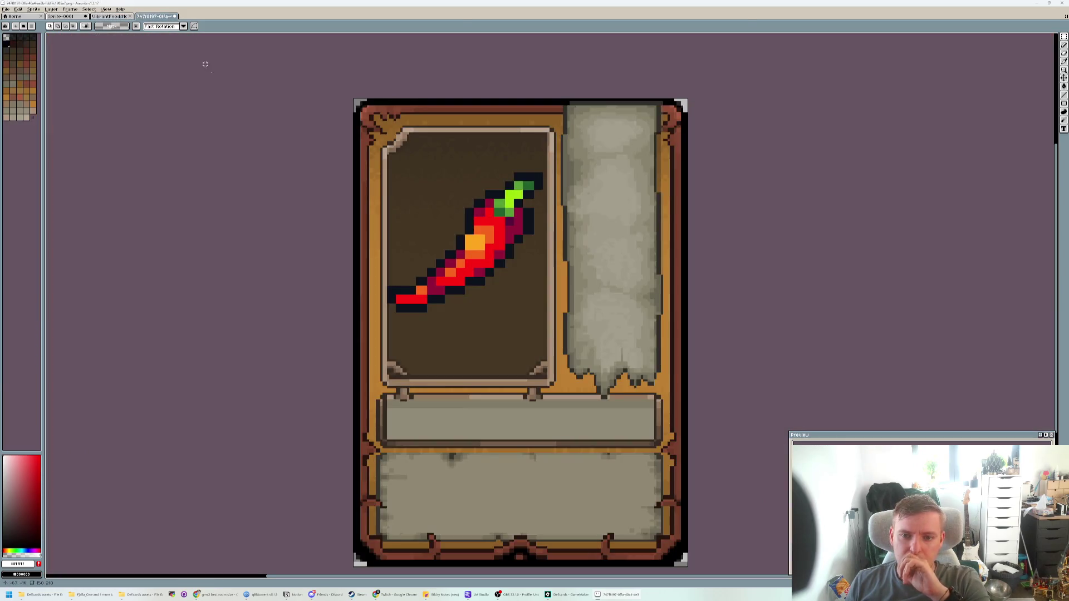
key("ctrl+s")
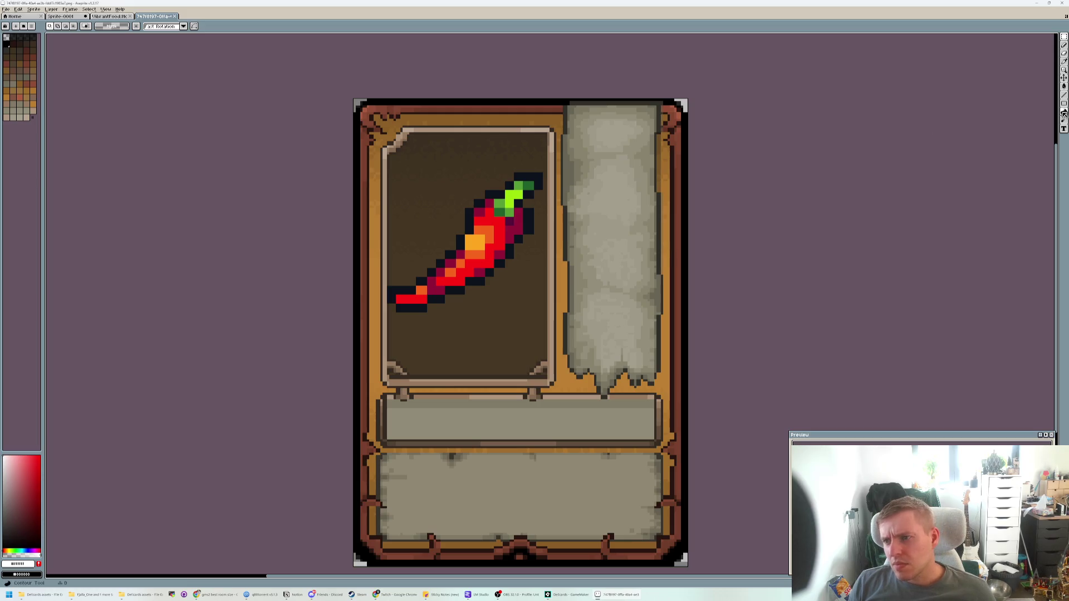
- Try a 'RED CHILLI' text label on the side banner, then discard it
left_click(1063, 129)
left_click(612, 245)
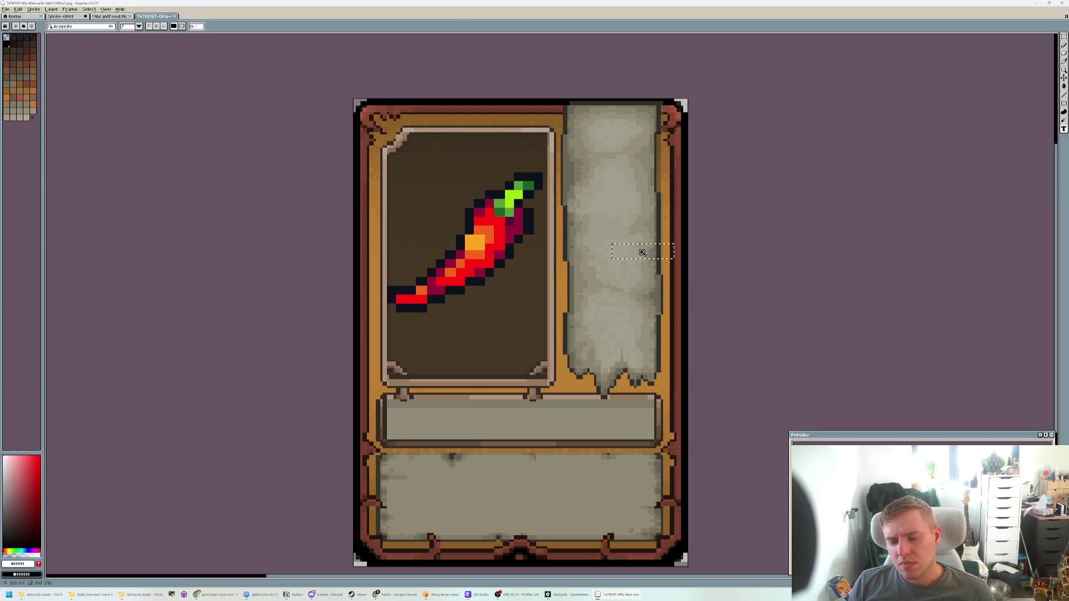
type("RED C")
type("RED CHIL")
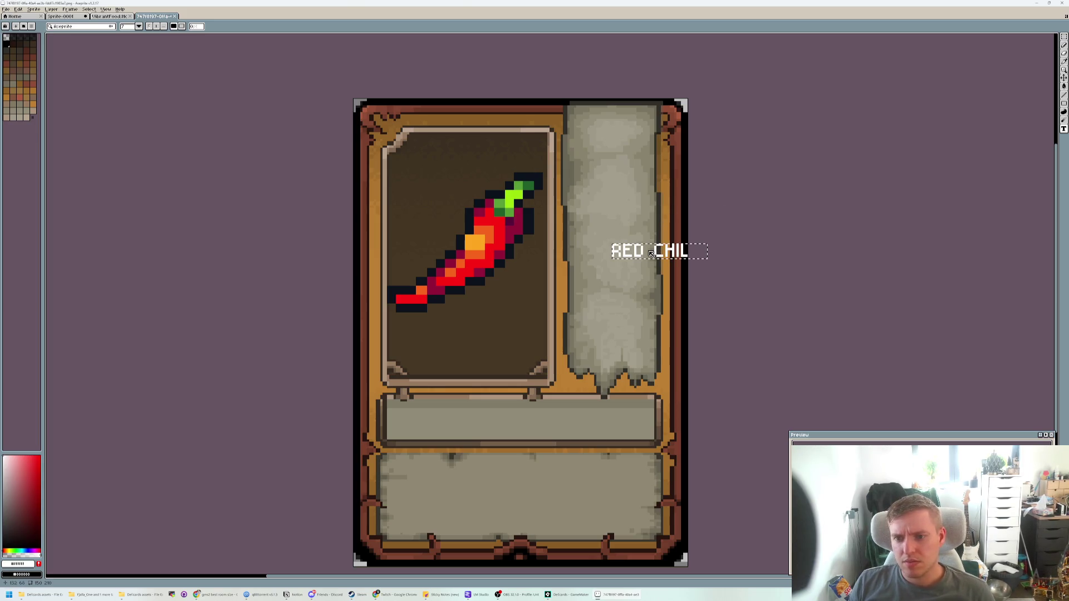
type("LI")
left_click_drag(649, 277, 611, 257)
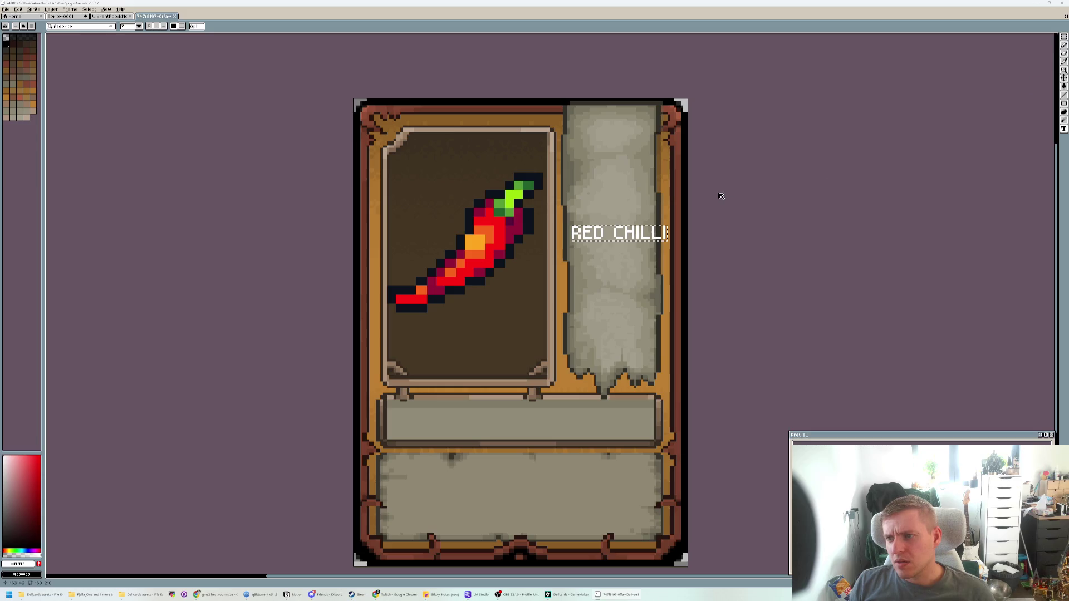
key("Escape")
- Clear the chili selection and type 'RED CHIL' as a new banner label
key("ctrl+z")
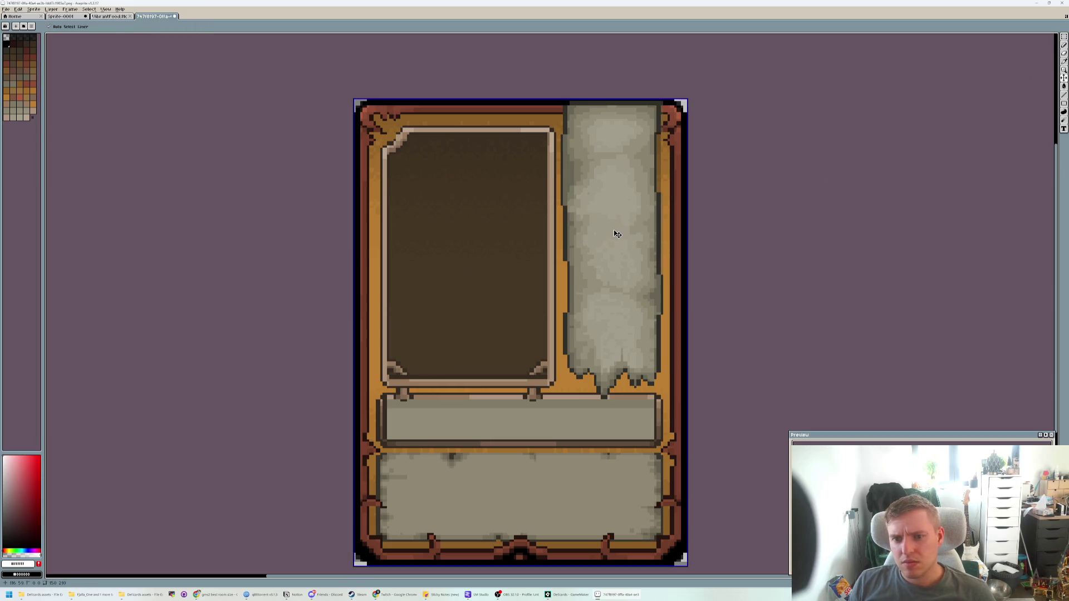
key("ctrl+y")
key("ctrl+d")
left_click(610, 232)
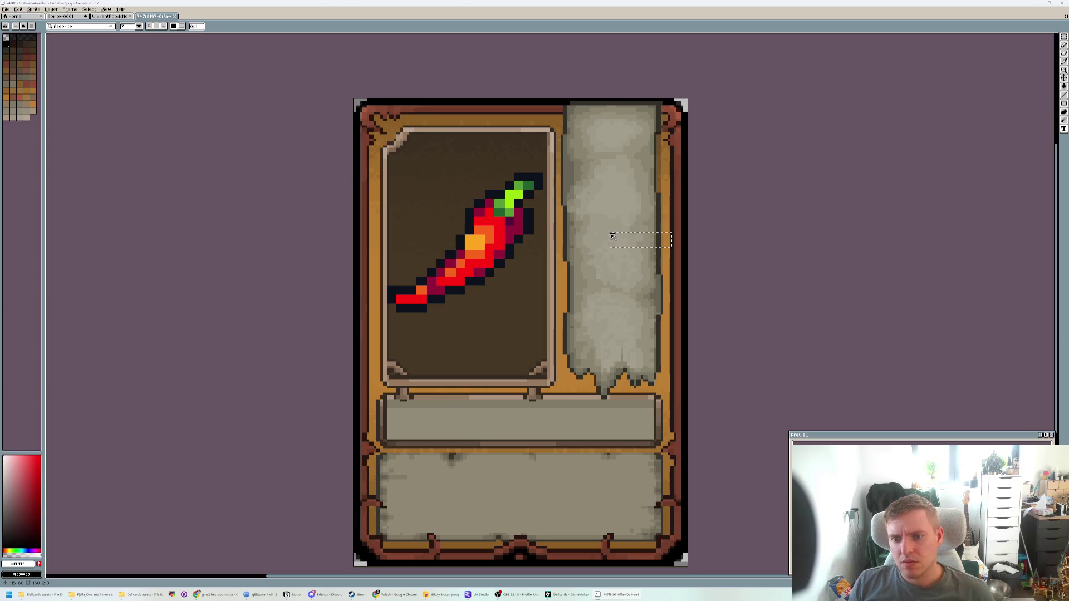
type("RED CHIL")
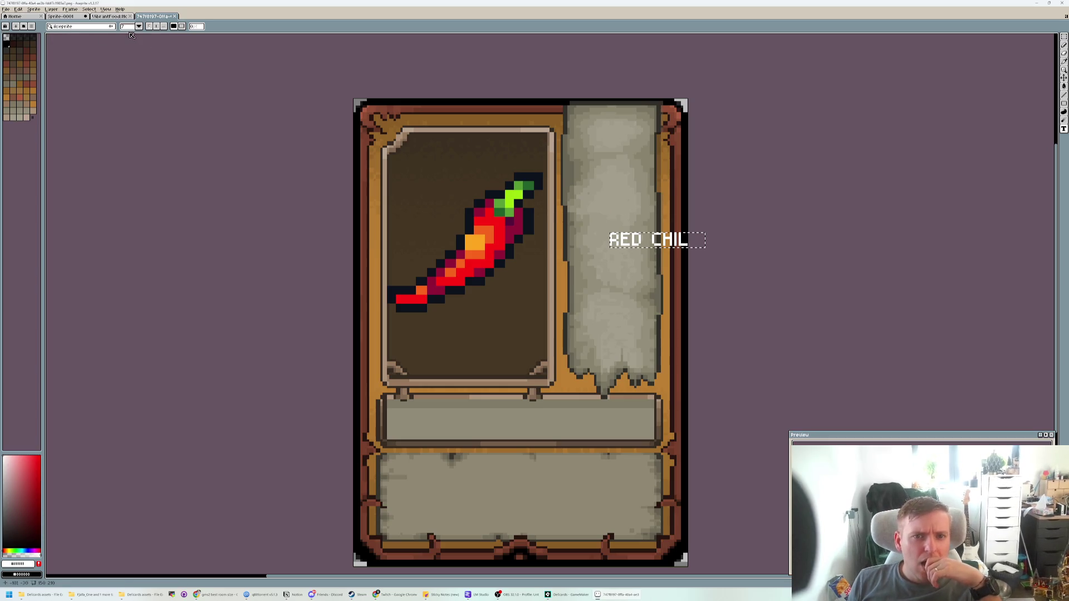
left_click(95, 28)
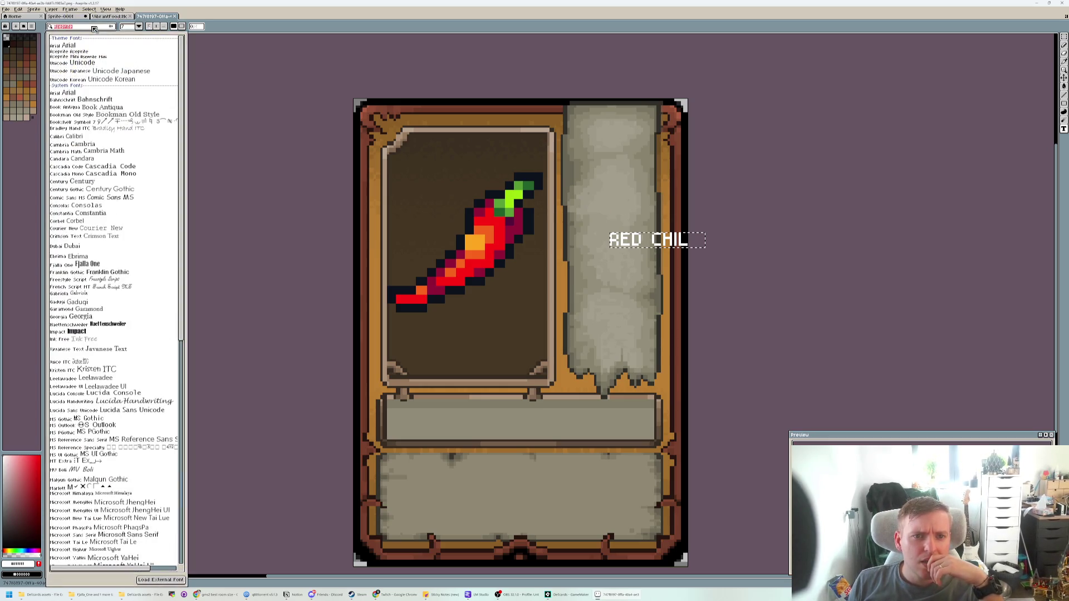
scroll(104, 330, "down", 1)
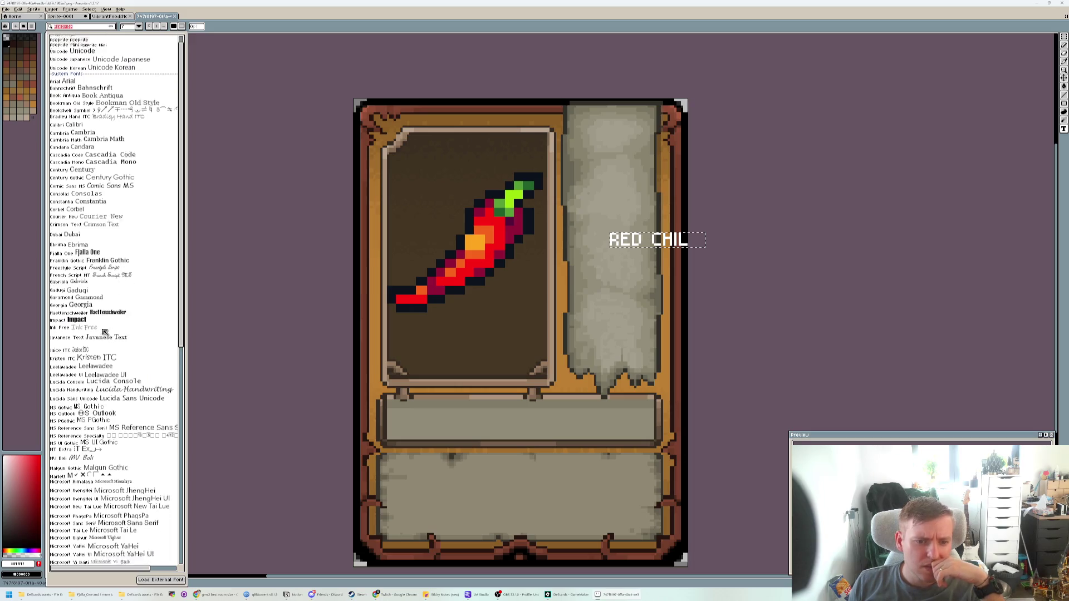
scroll(105, 332, "down", 5)
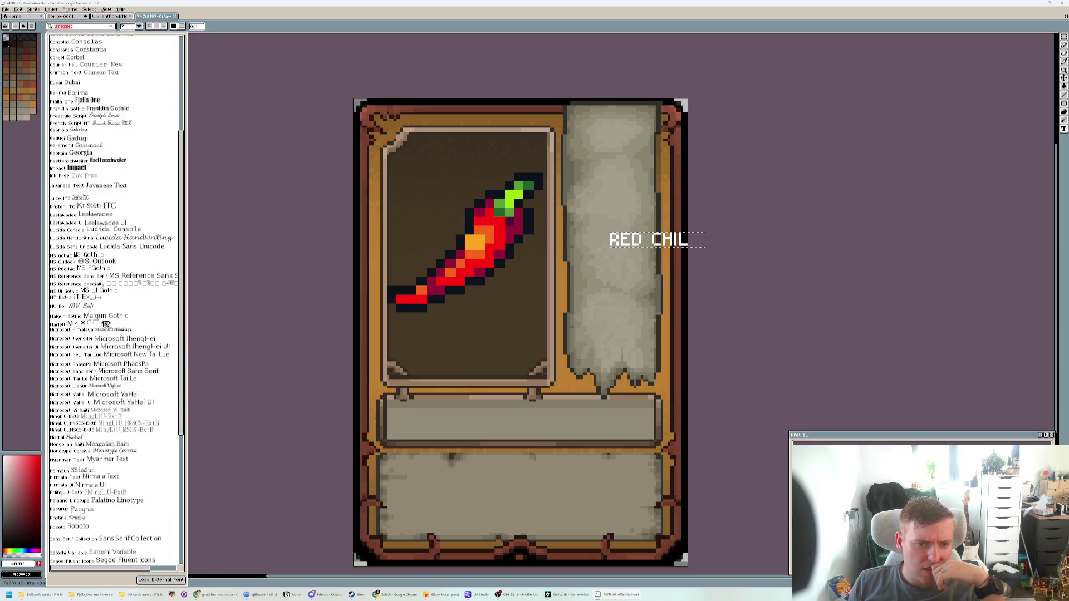
scroll(106, 329, "down", 8)
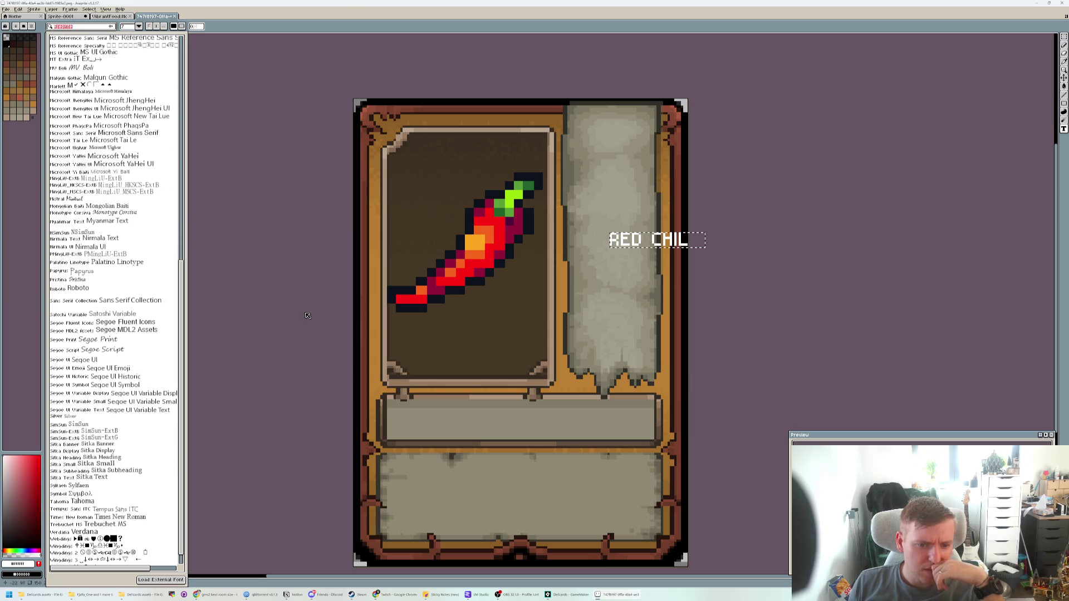
scroll(103, 301, "up", 3)
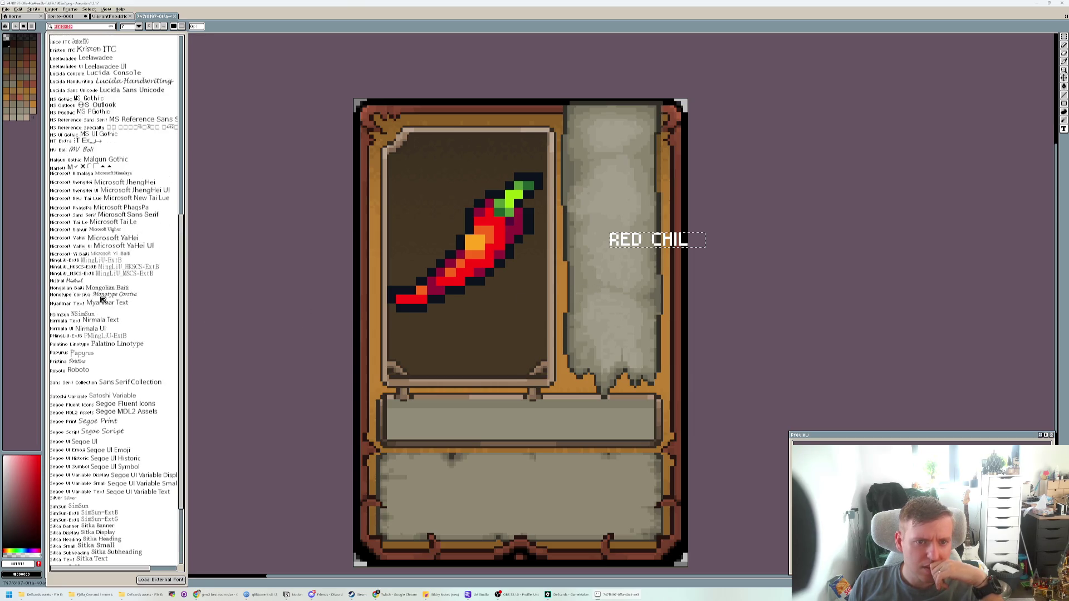
scroll(103, 301, "up", 5)
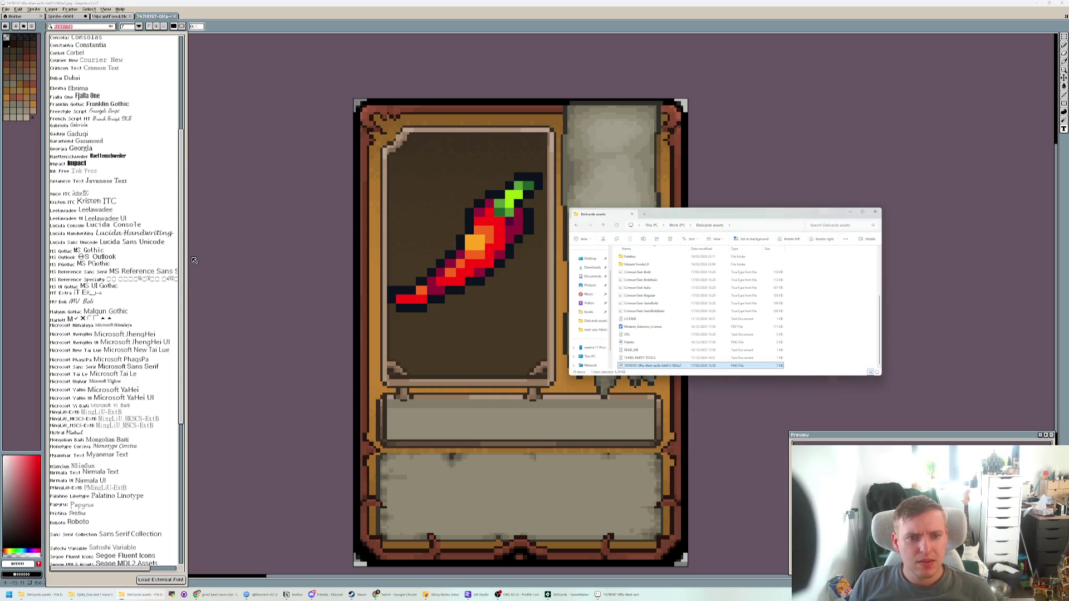
left_click(194, 259)
left_click(557, 594)
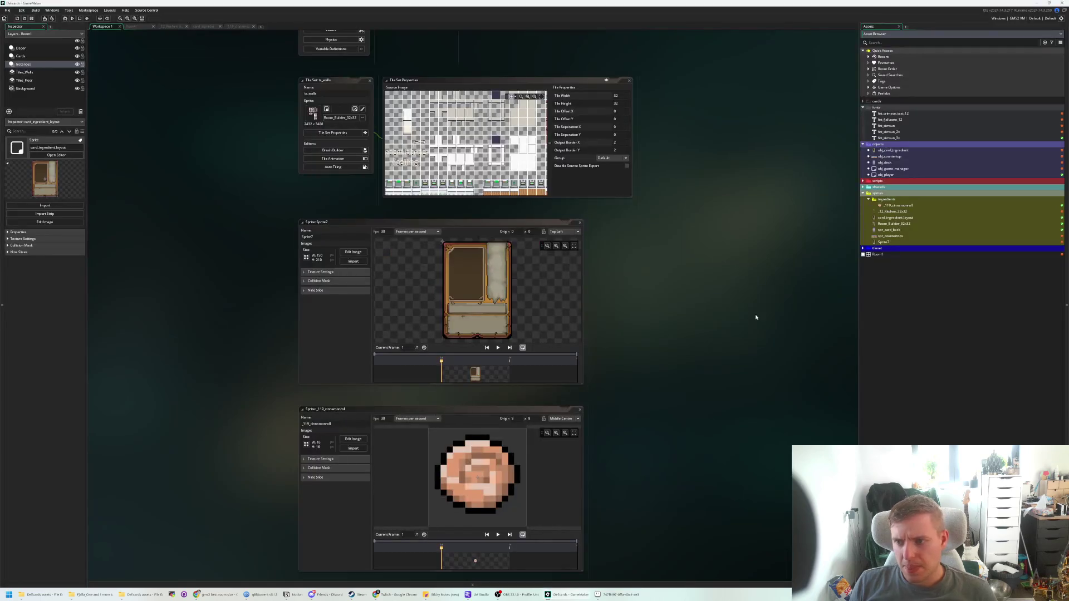
scroll(362, 279, "down", 10)
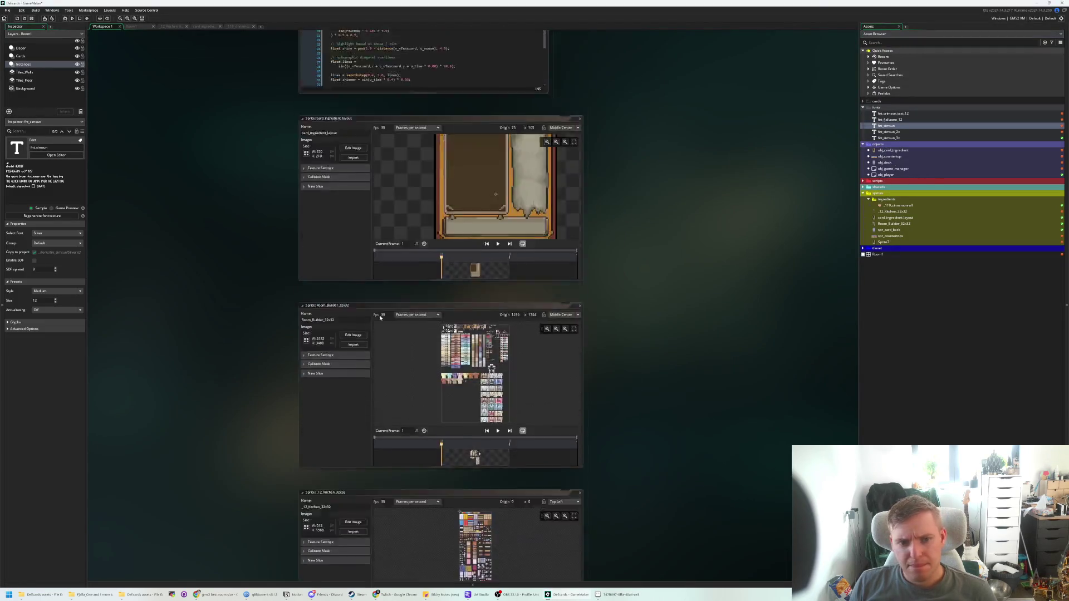
key("alt+Tab")
- Apply the Silver font to the RED CHIL label, then undo the committed label
type("s")
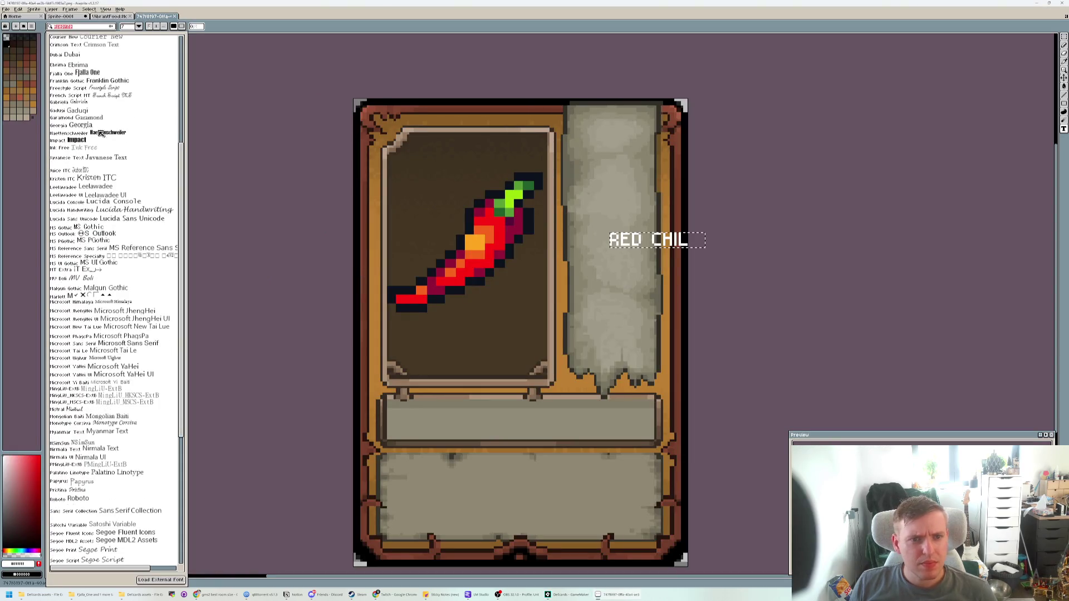
scroll(98, 125, "up", 3)
type("ilv")
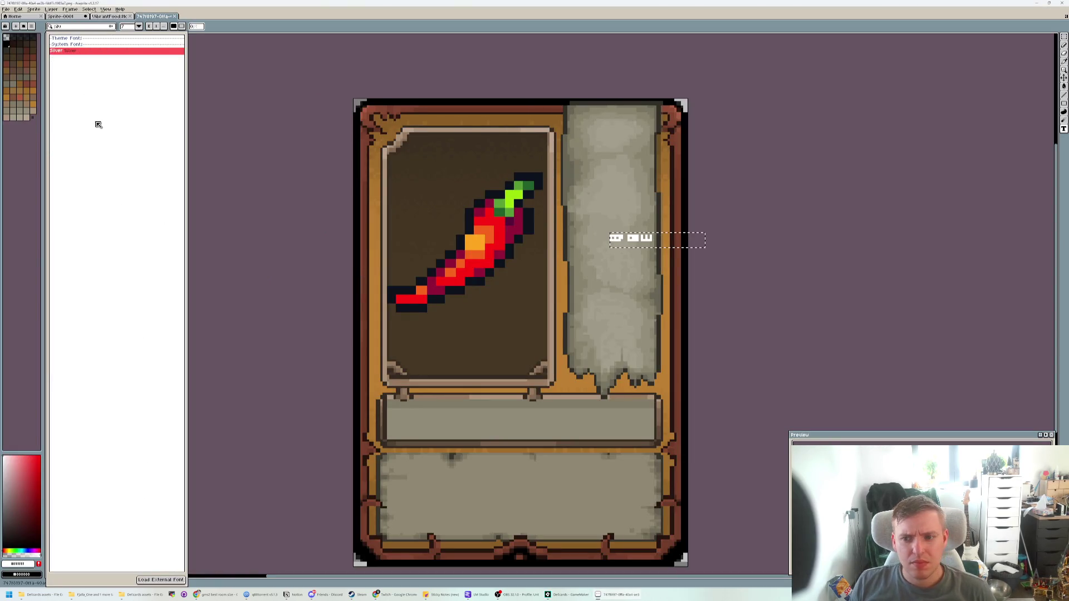
left_click(69, 50)
left_click(79, 27)
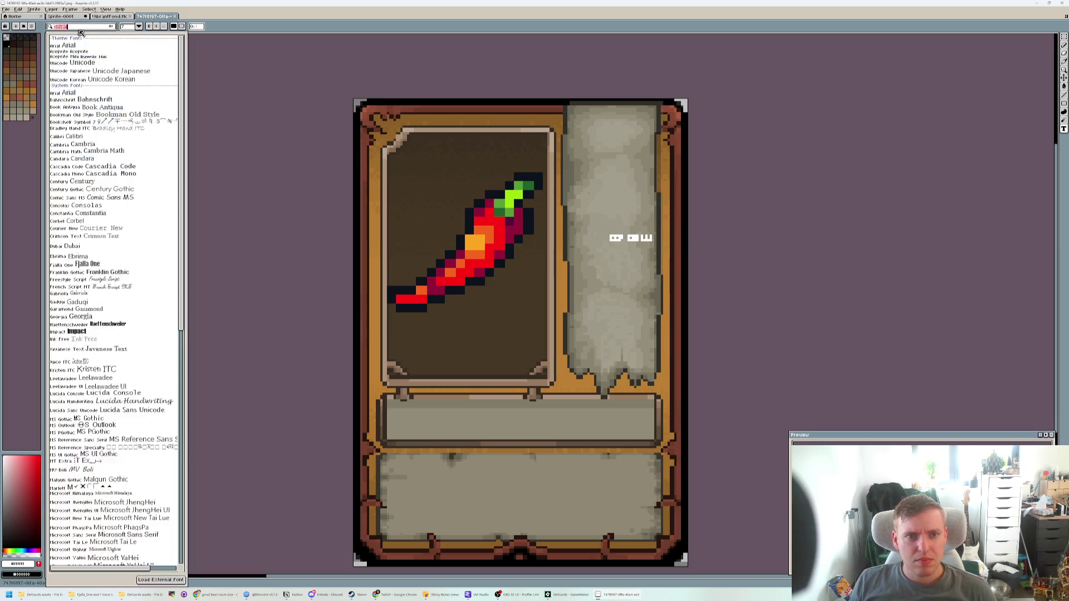
left_click(79, 53)
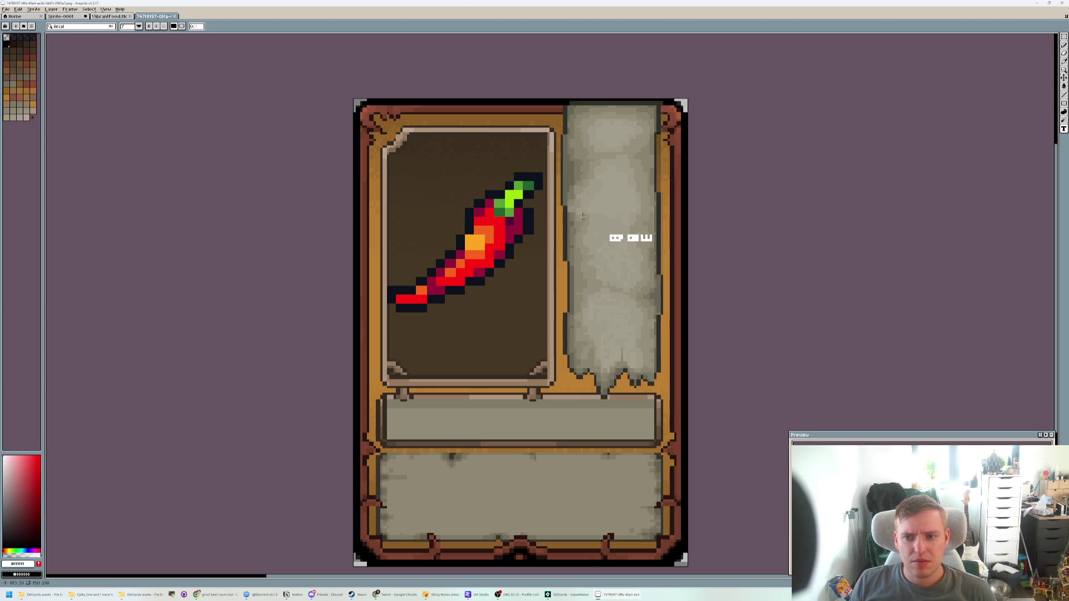
key("Return")
key("ctrl+z")
key("ctrl+z")
key("ctrl+z")
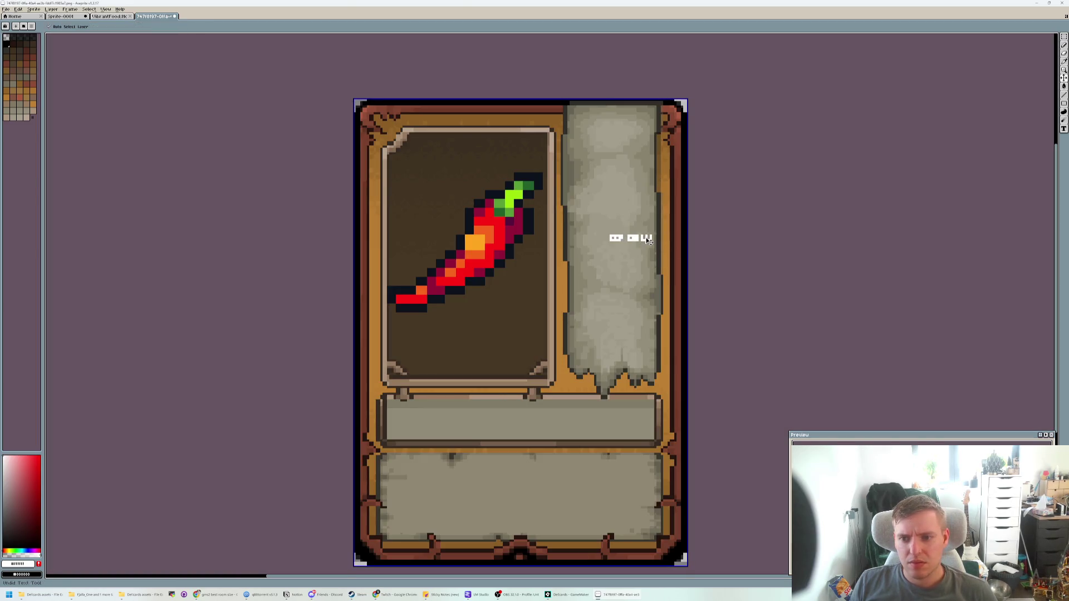
- Start a new text label on the banner using the Silver font
left_click(605, 216)
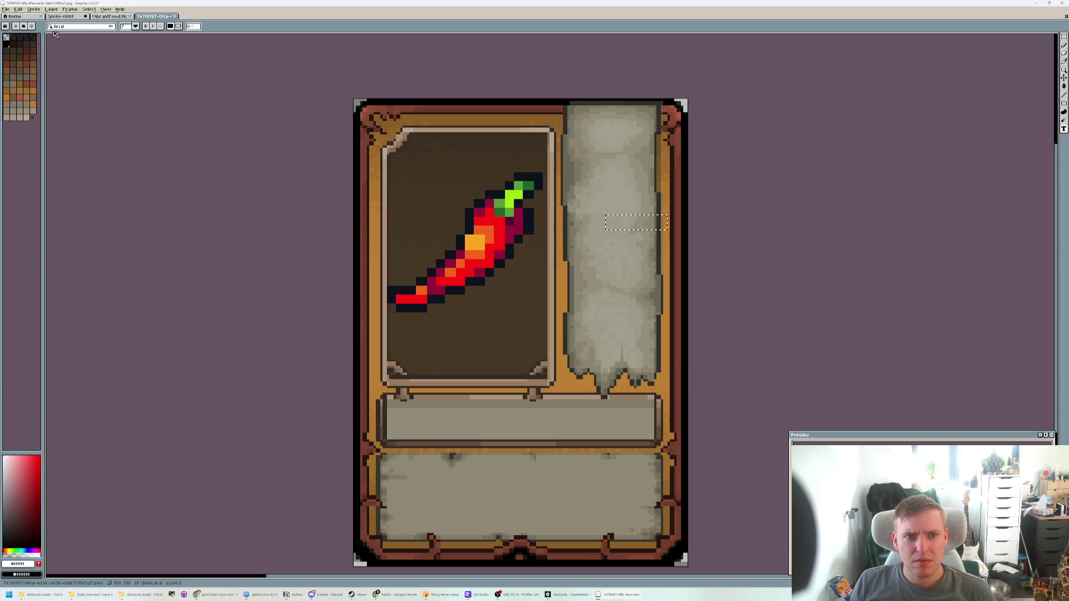
left_click(74, 27)
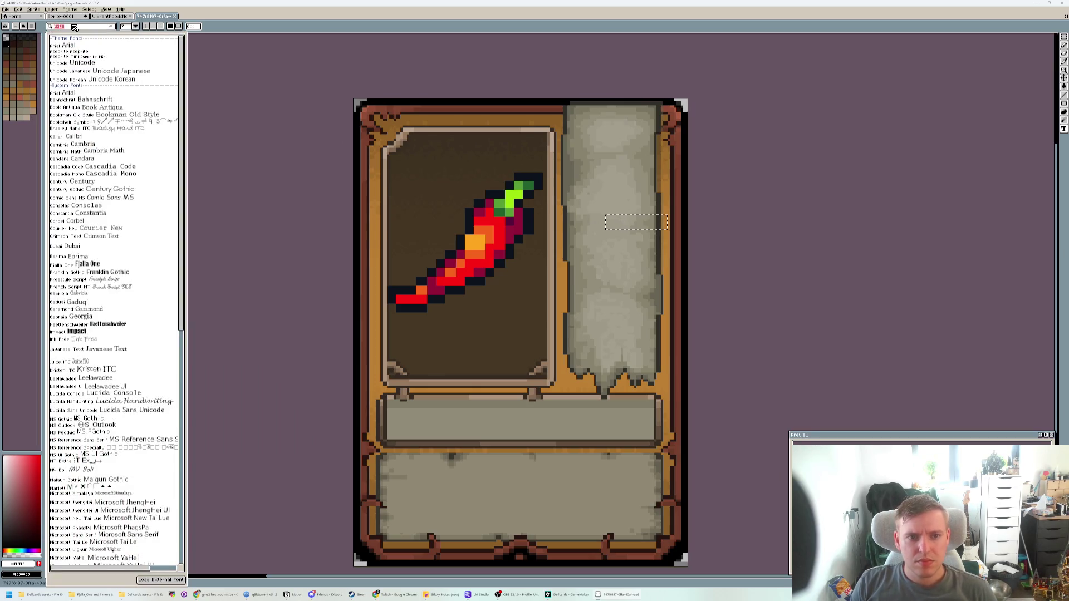
type("Silver")
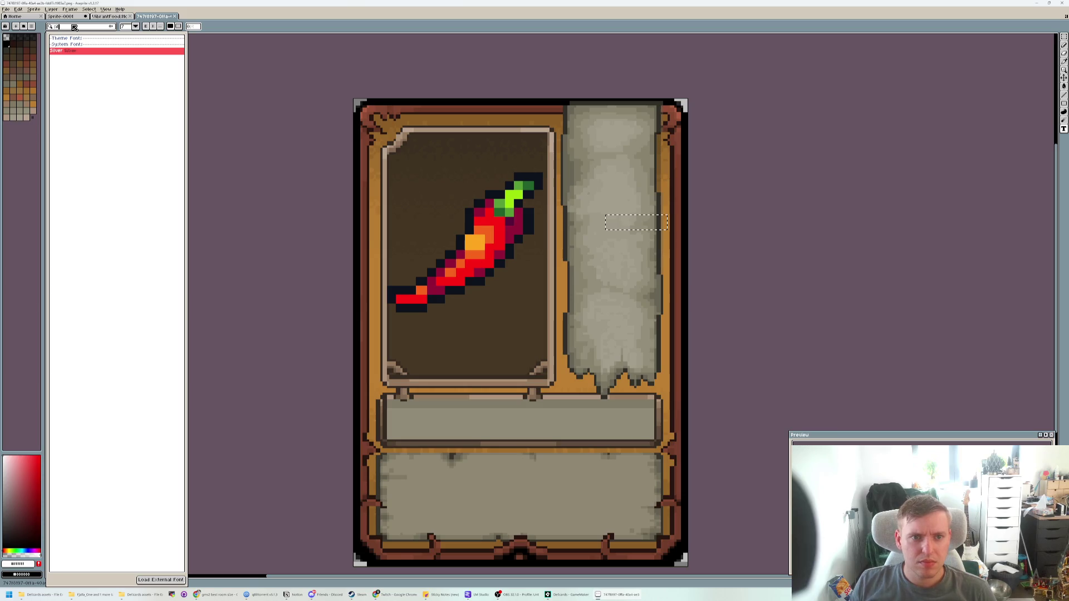
left_click(83, 51)
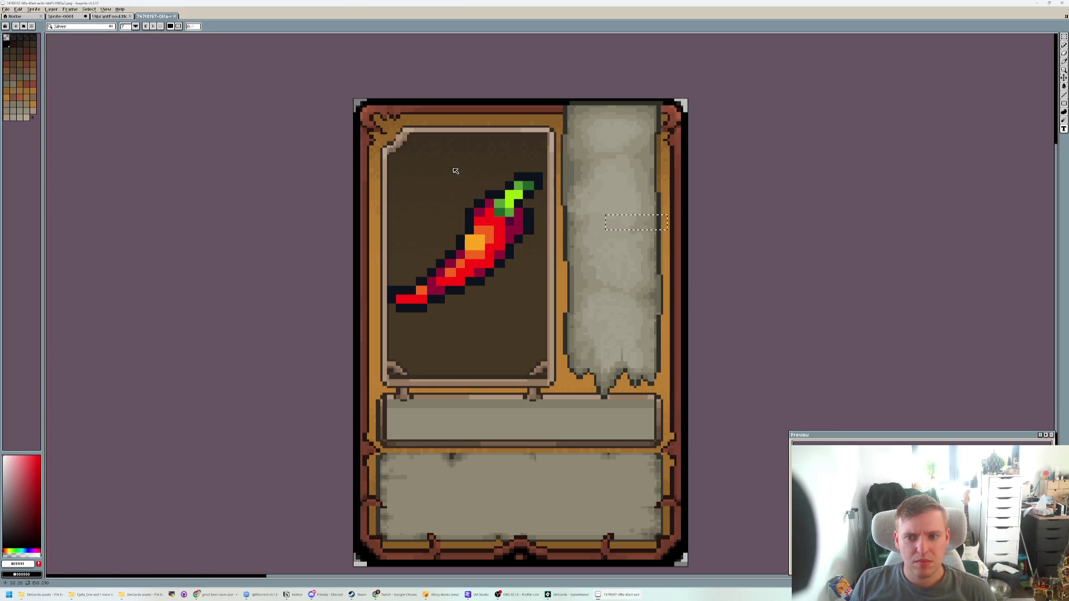
left_click(627, 228)
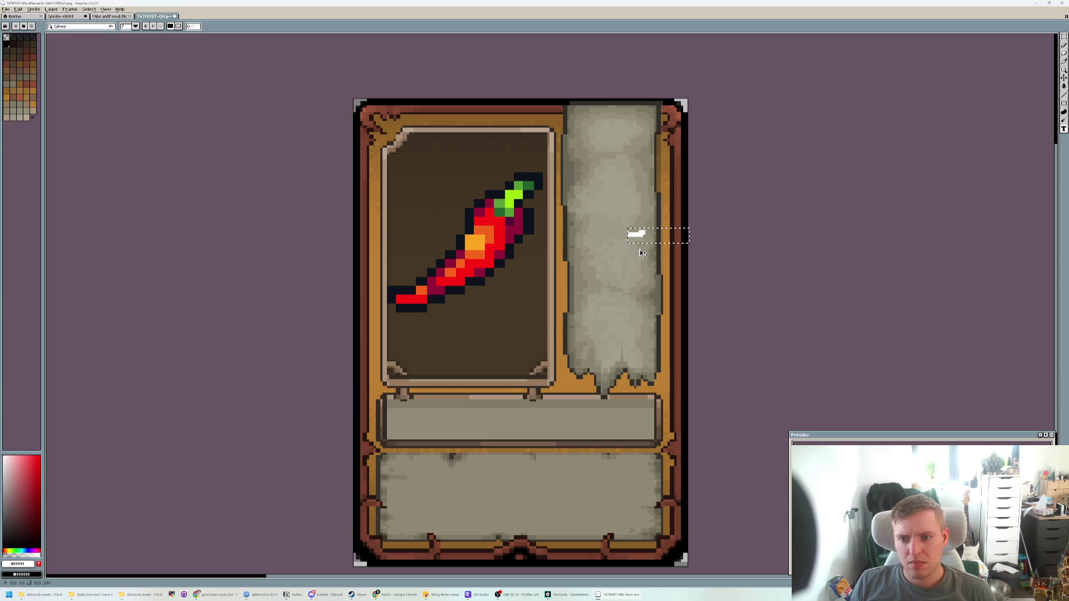
- Enlarge the font size and commit the white 'as' sample text on the banner
type("10")
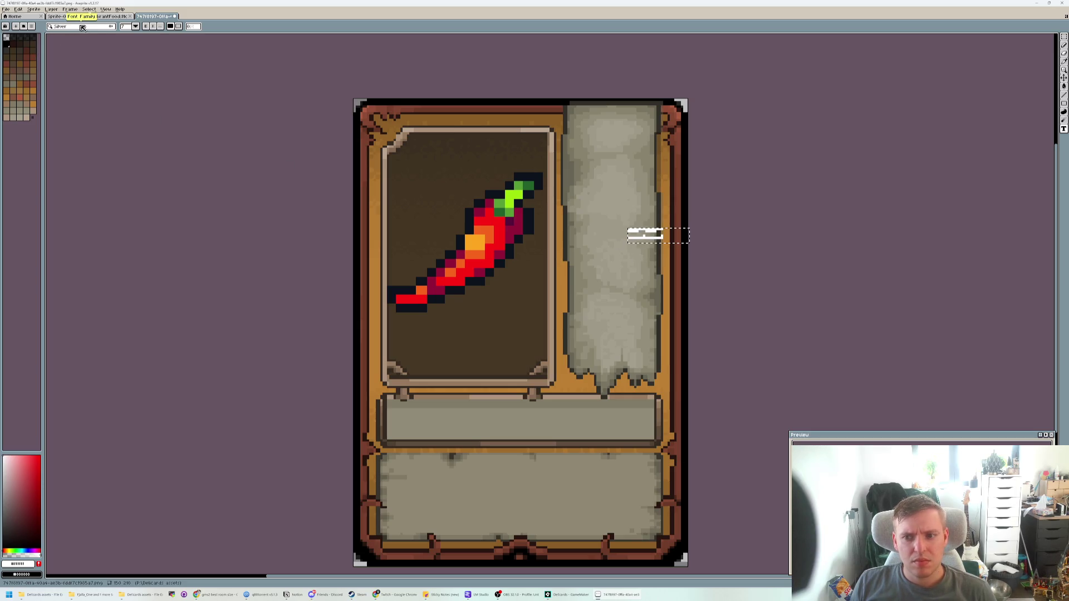
left_click(135, 26)
left_click(130, 102)
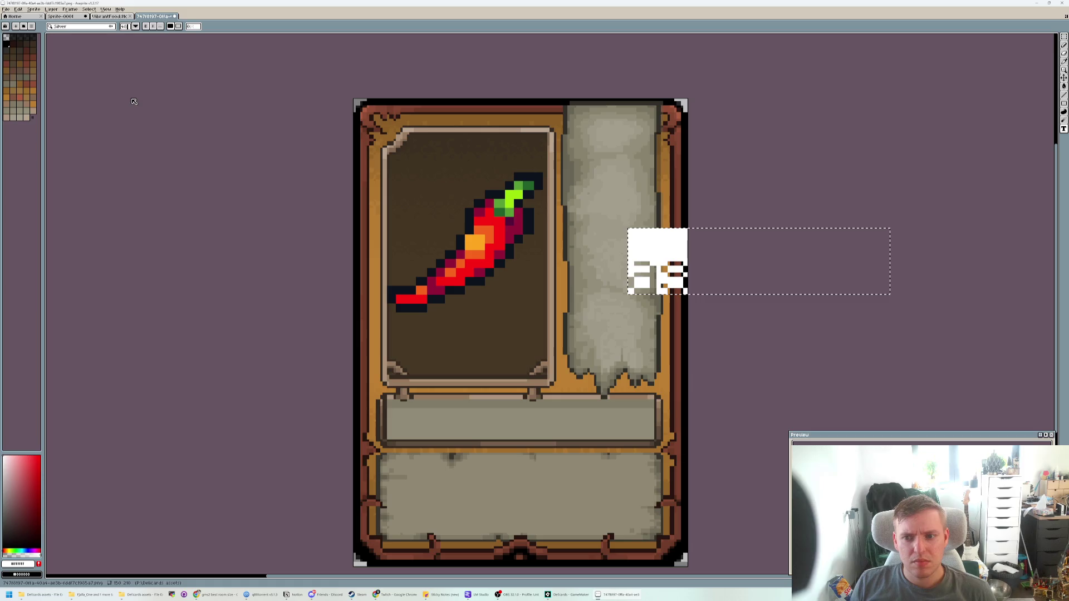
left_click_drag(654, 245, 592, 264)
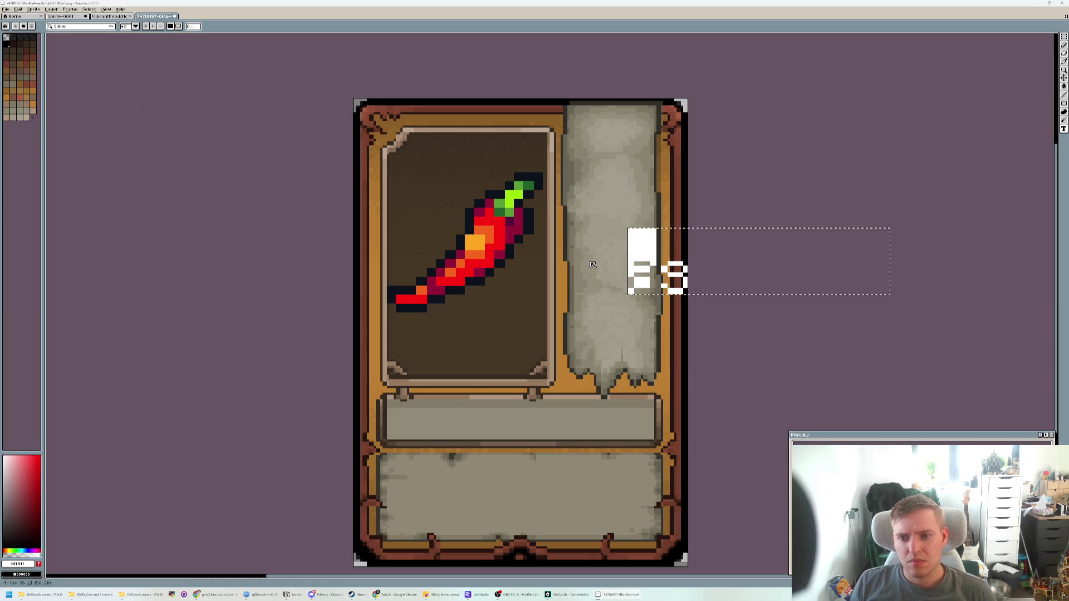
left_click(678, 206)
left_click(1063, 45)
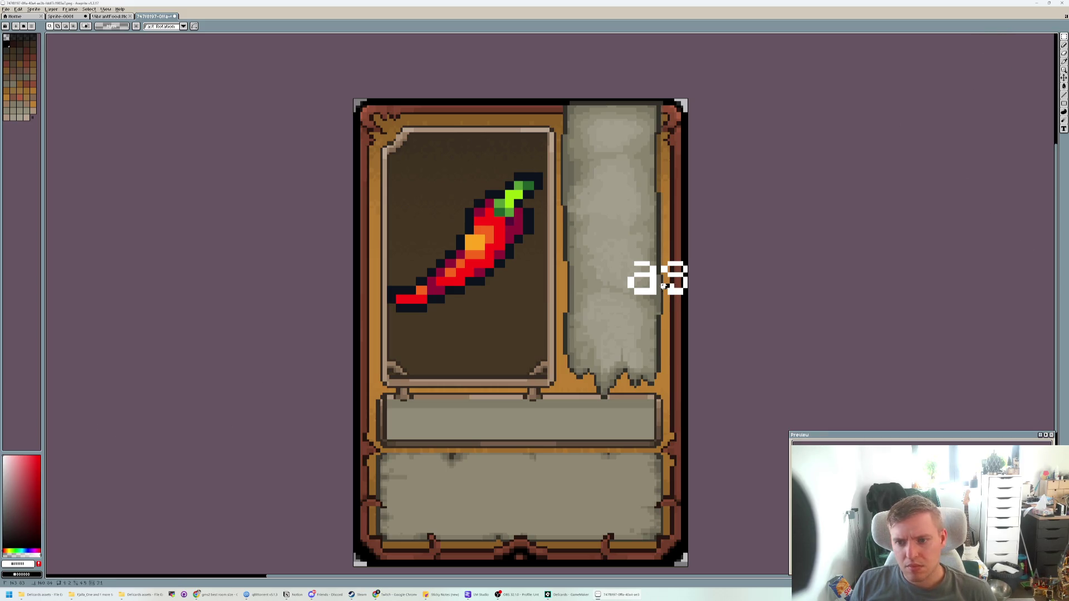
- Show the layer timeline and undo the placed 'as' text
left_click_drag(677, 280, 612, 284)
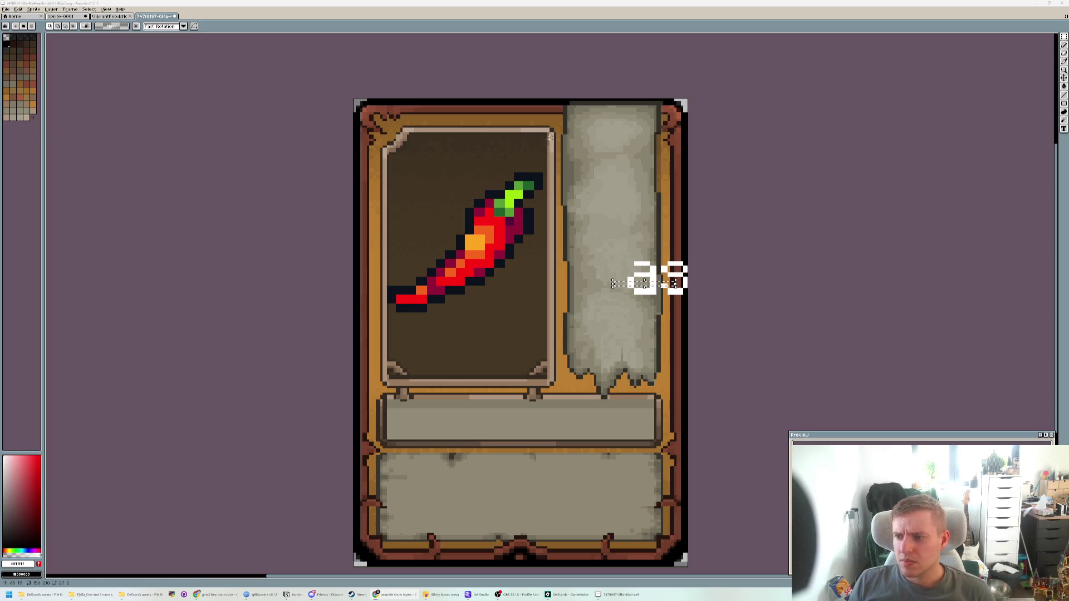
key("ctrl+d")
key("Tab")
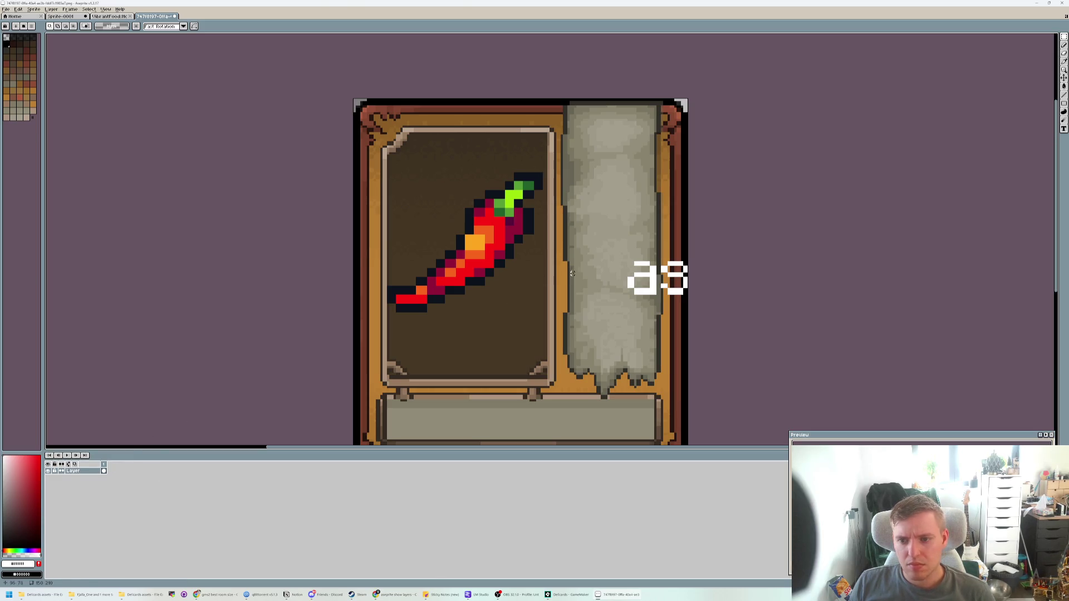
key("ctrl+z")
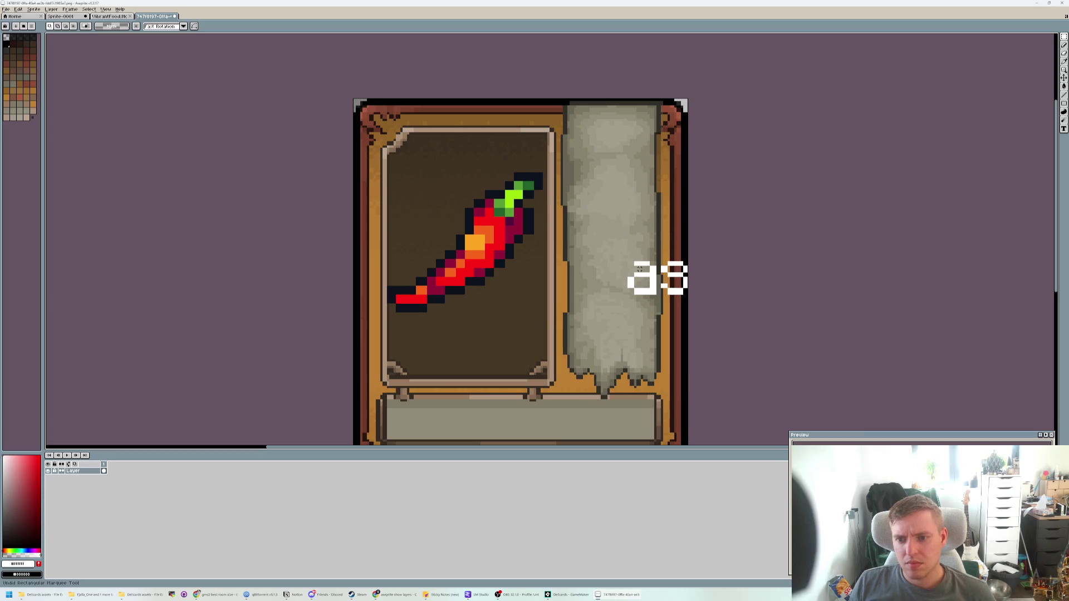
key("ctrl+z")
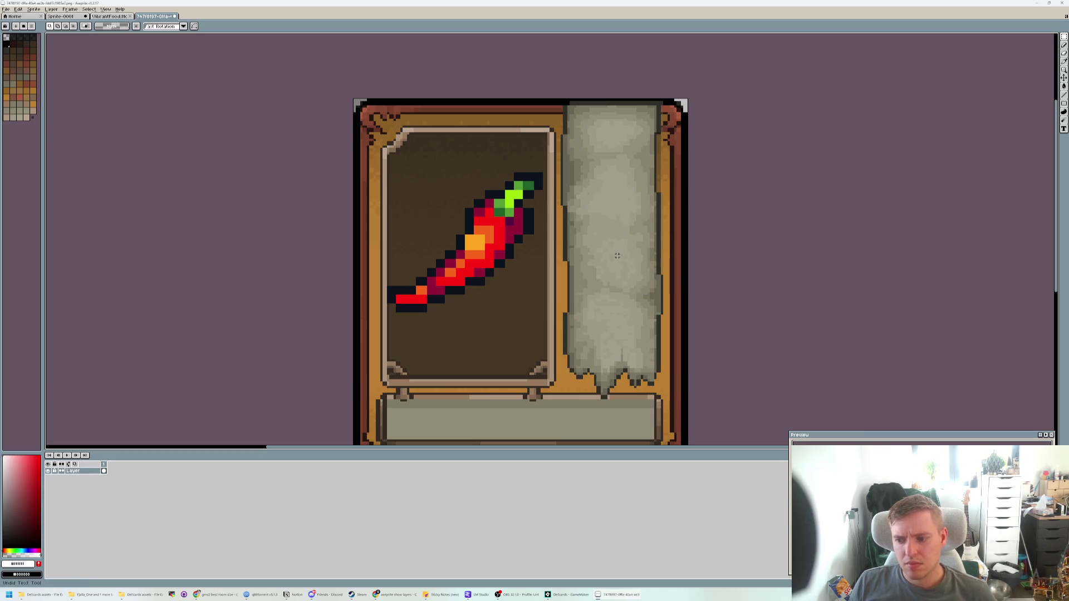
key("ctrl+shift+d")
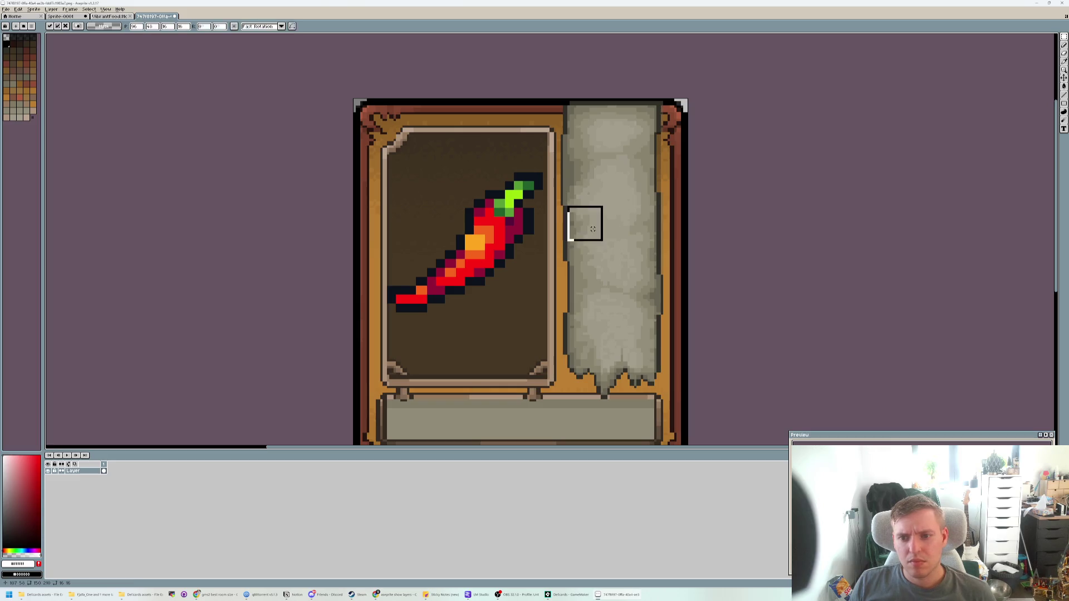
key("ctrl+v")
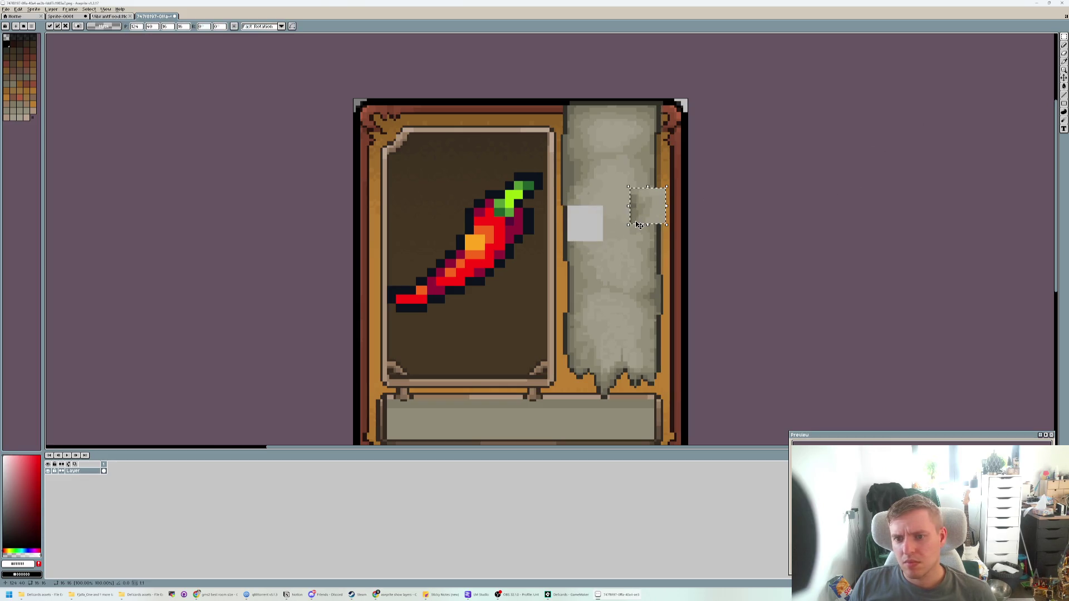
key("Escape")
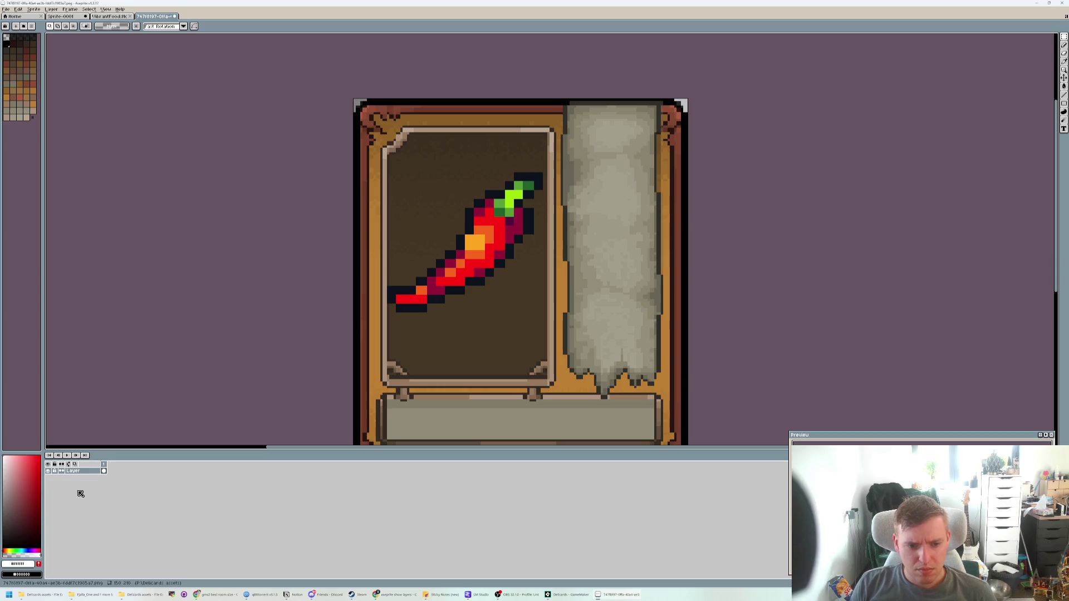
- Try a new layer and text box, then undo back past the chili placement
key("shift+n")
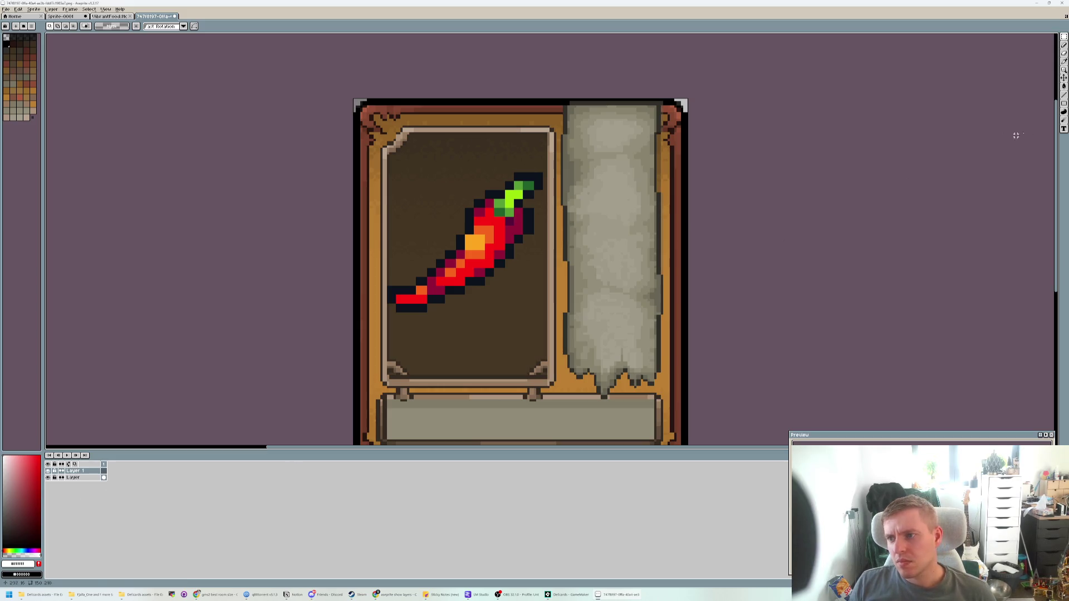
left_click(78, 478)
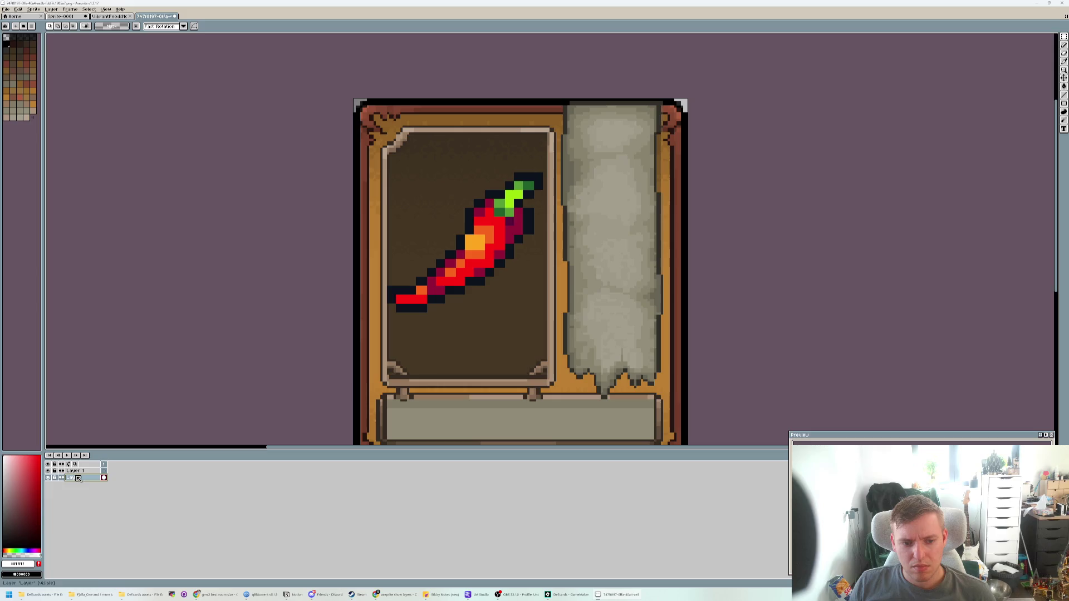
left_click(75, 471)
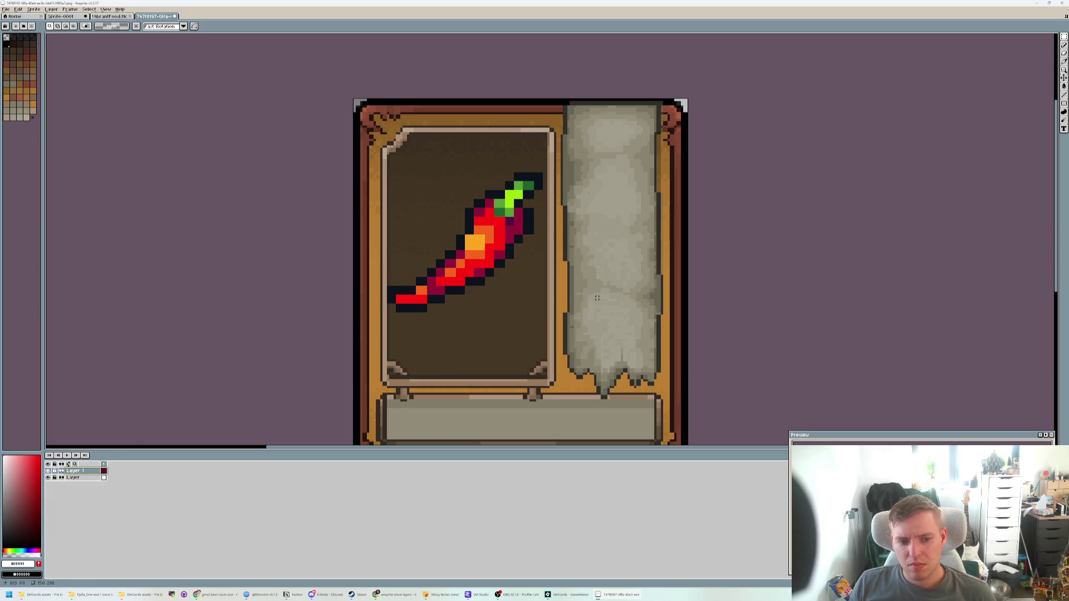
left_click(1063, 129)
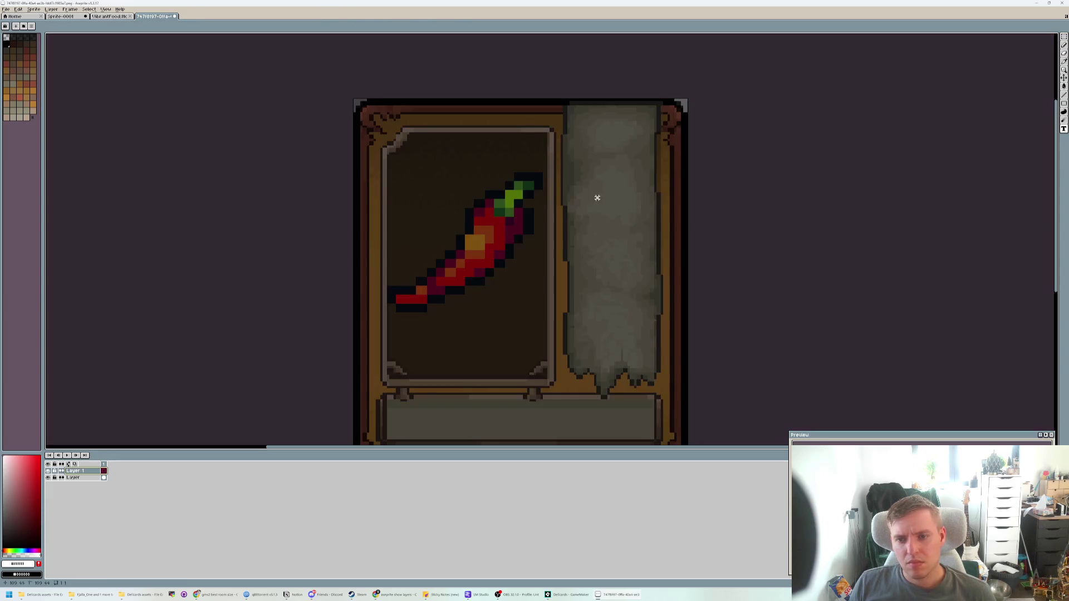
left_click_drag(596, 197, 624, 249)
key("Escape")
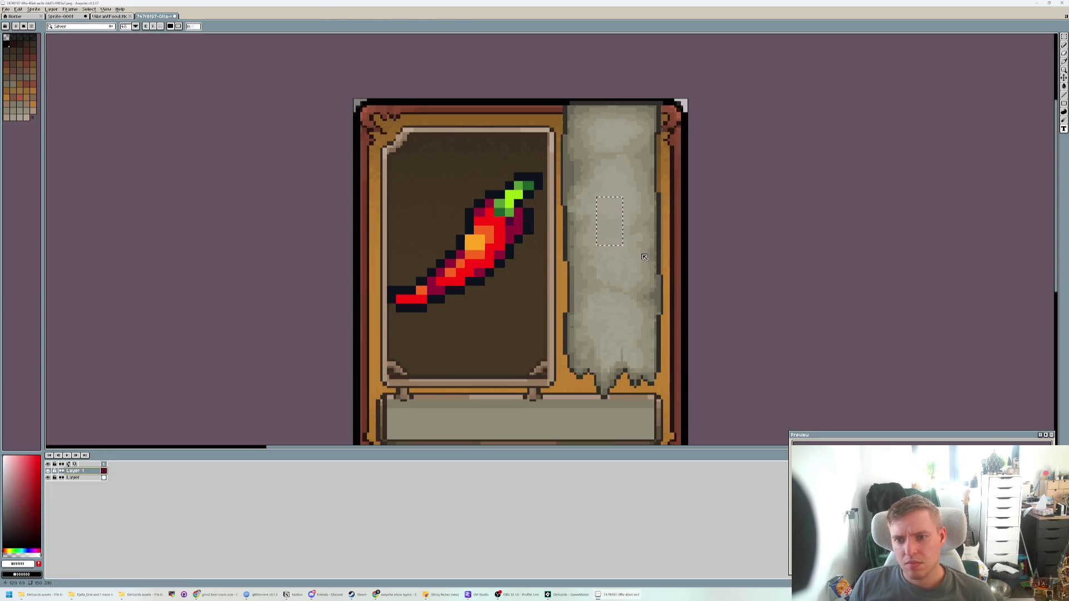
key("ctrl+z")
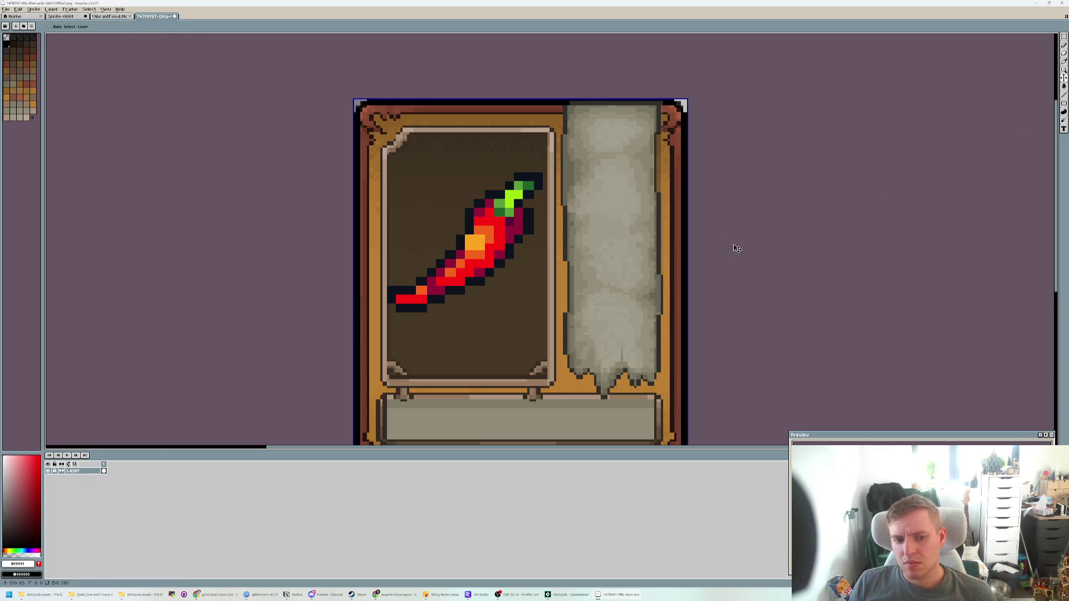
key("ctrl+z")
key("ctrl+z")
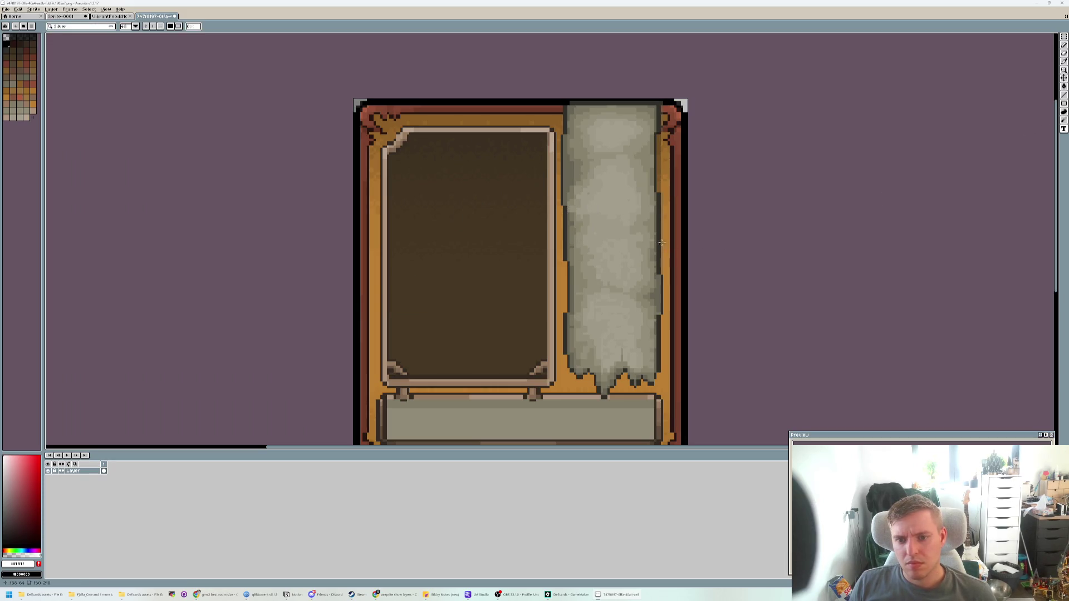
- Dismiss the stray New Sprite dialogs and add a new layer above the card
key("ctrl+n")
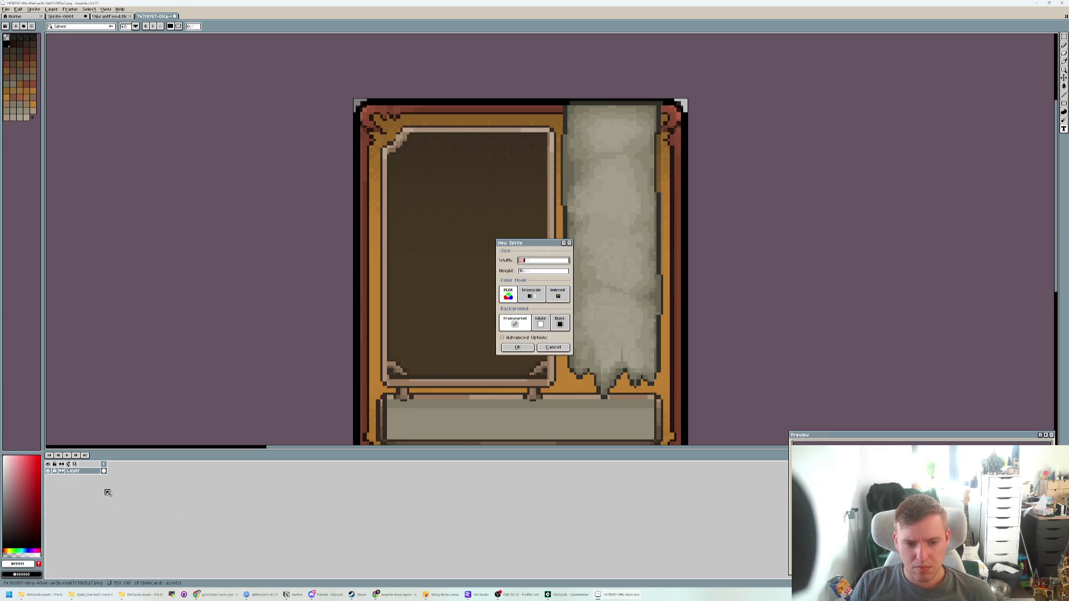
left_click(552, 347)
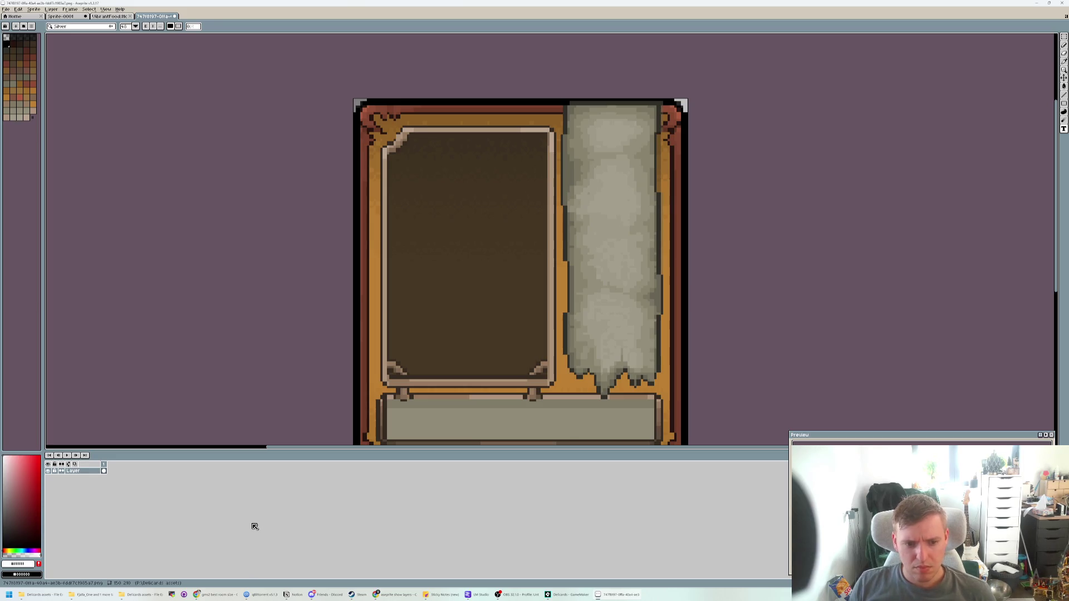
double_click(76, 471)
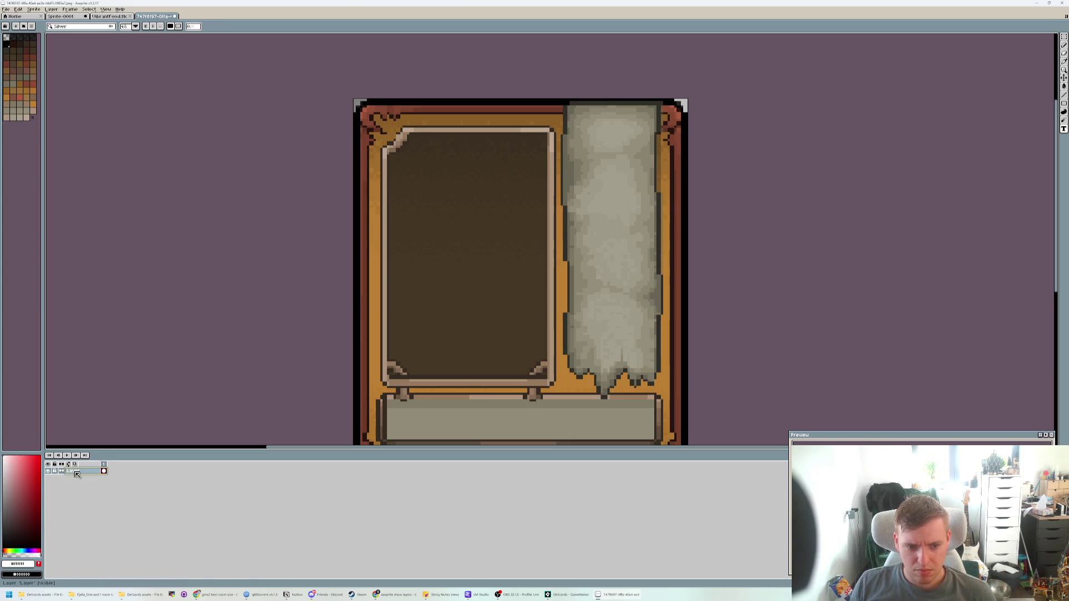
key("ctrl+n")
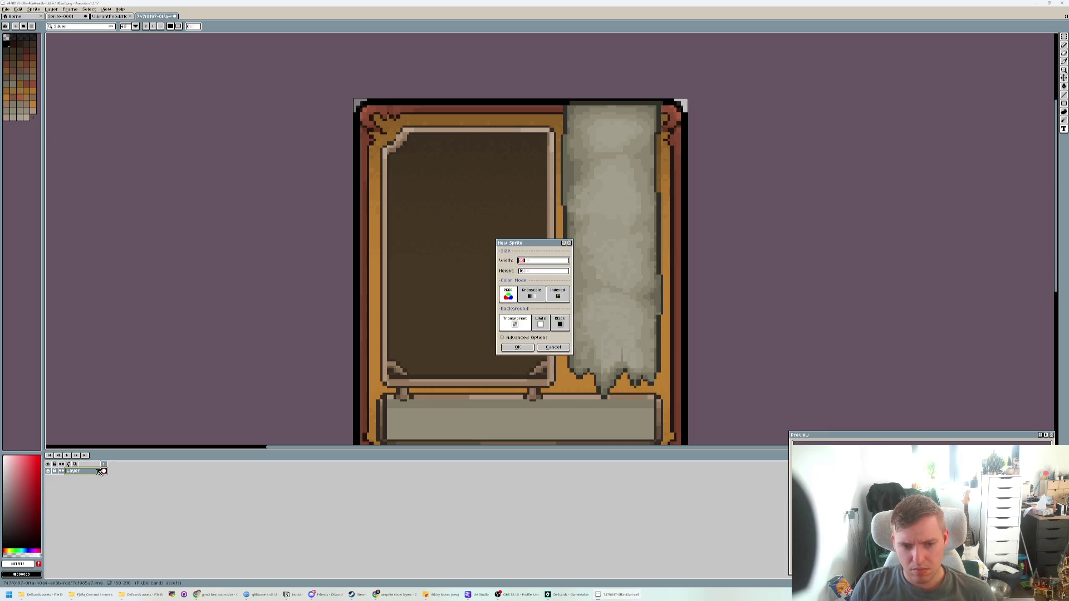
left_click(553, 348)
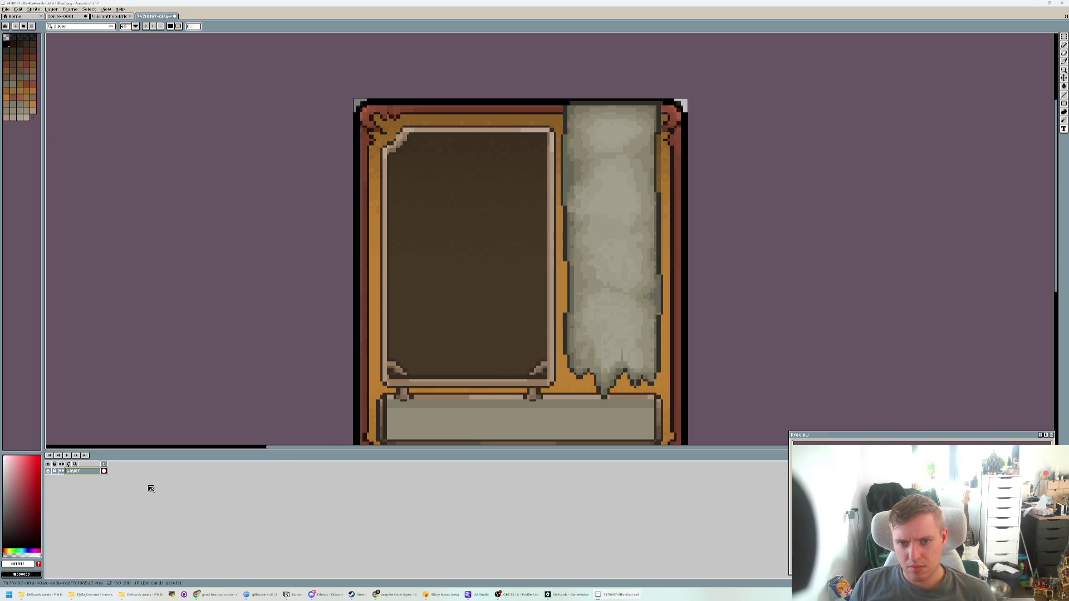
key("shift+n")
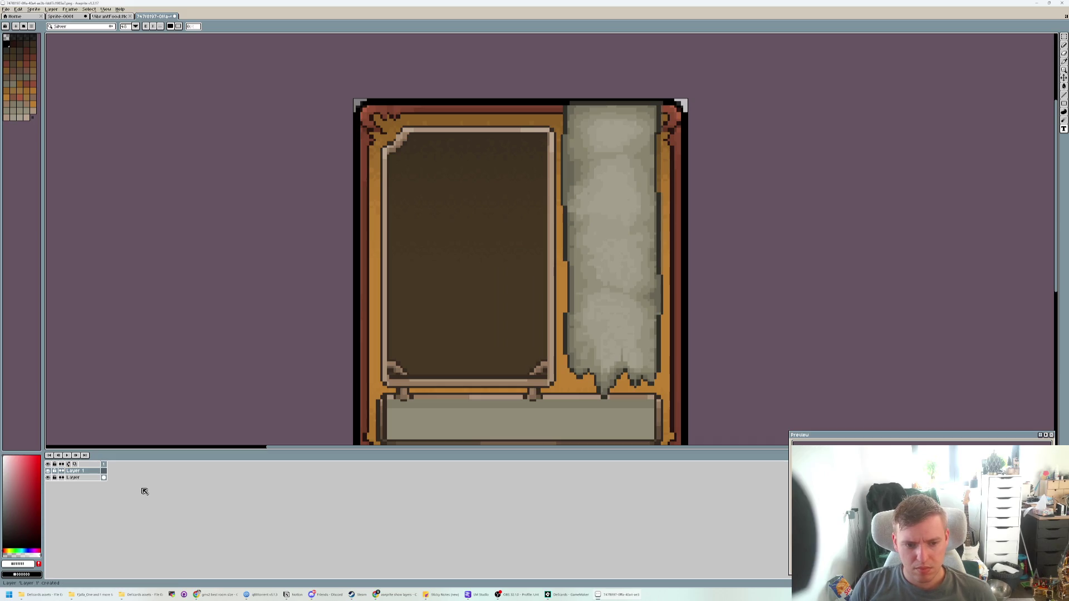
- Rename the bottom layer to Background and the upper layer to Icon
double_click(96, 479)
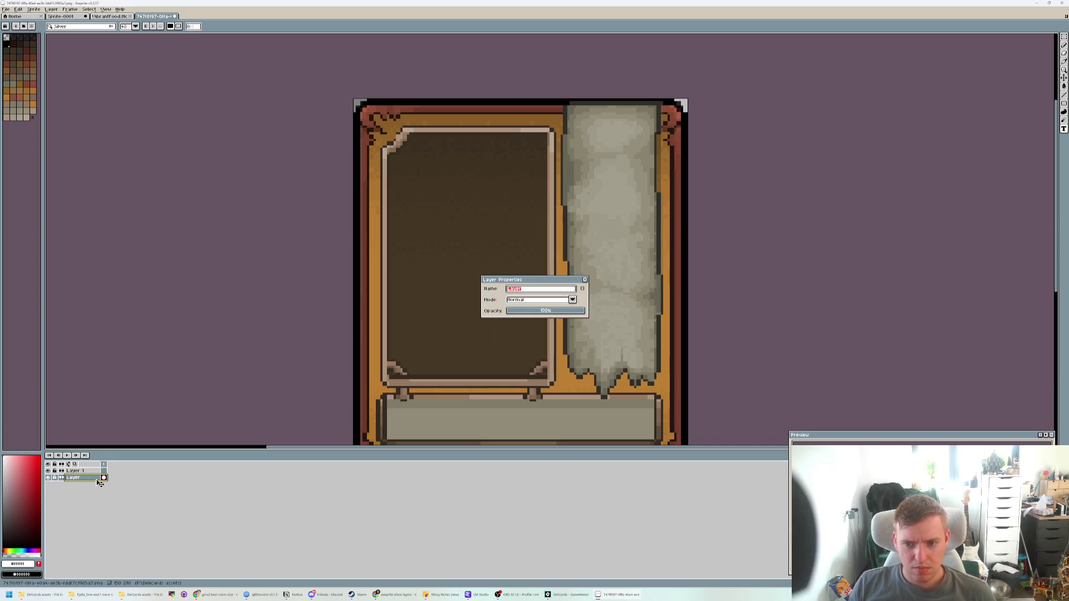
type("kground")
key("Return")
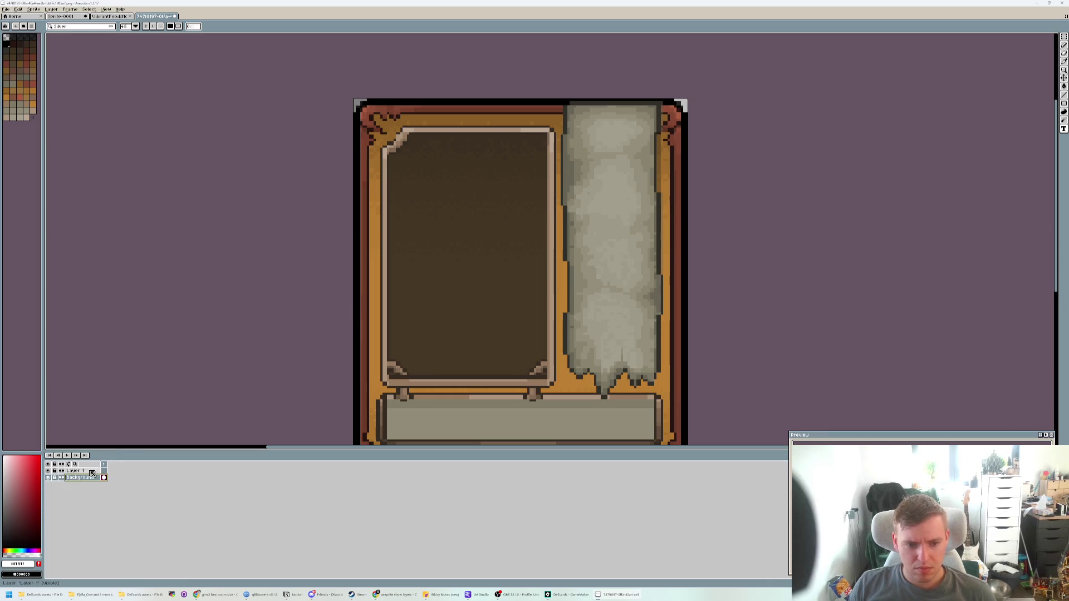
double_click(103, 470)
type("Icon")
key("Return")
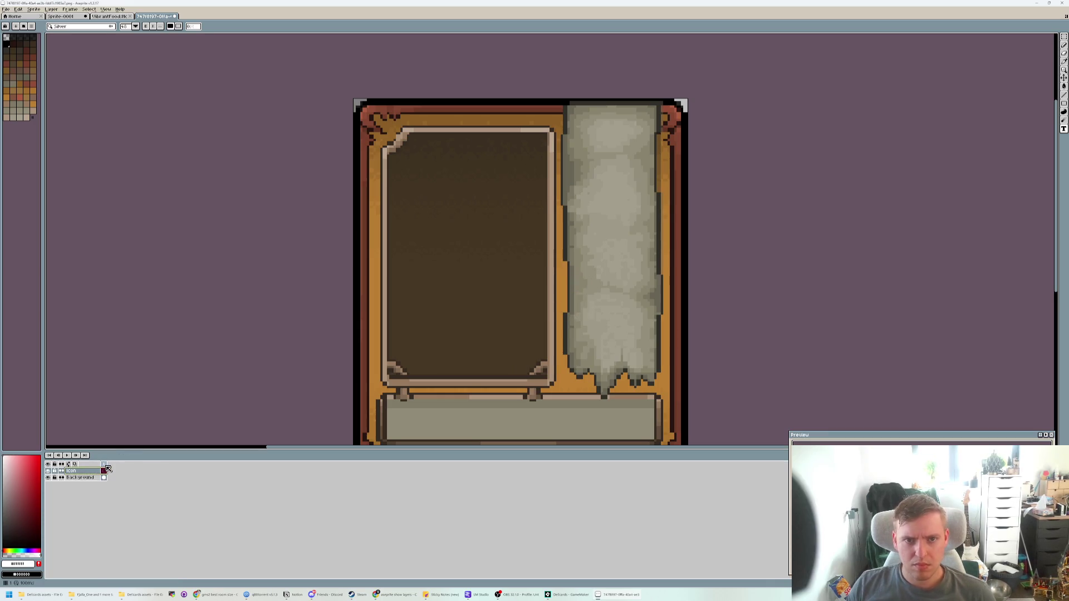
left_click(114, 17)
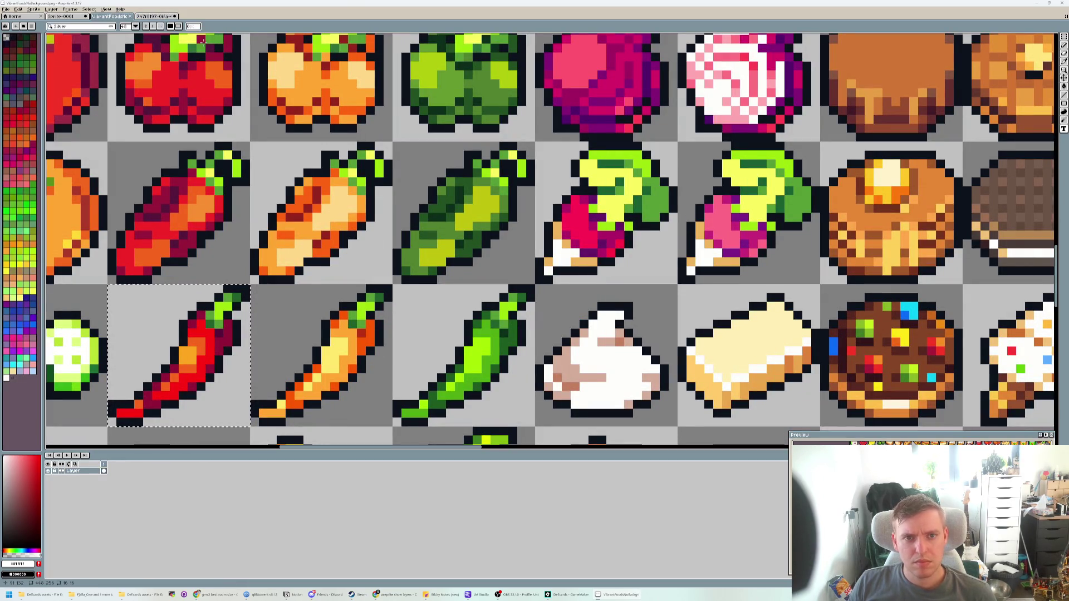
- Paste the copied chili onto the card and drag it into the dark panel
key("ctrl+Tab")
key("ctrl+d")
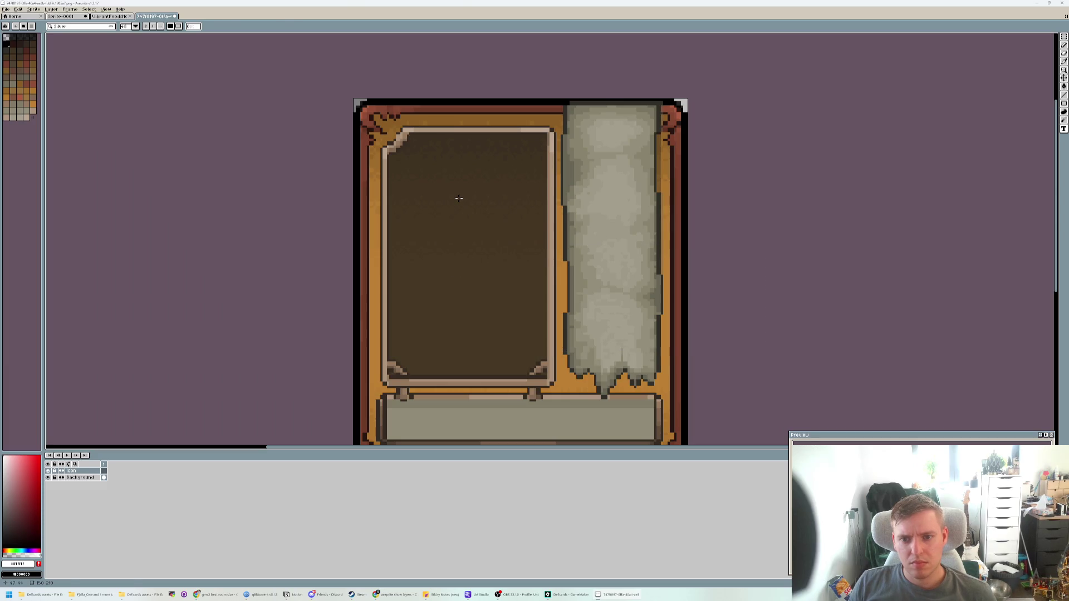
key("ctrl+v")
left_click_drag(541, 250, 488, 250)
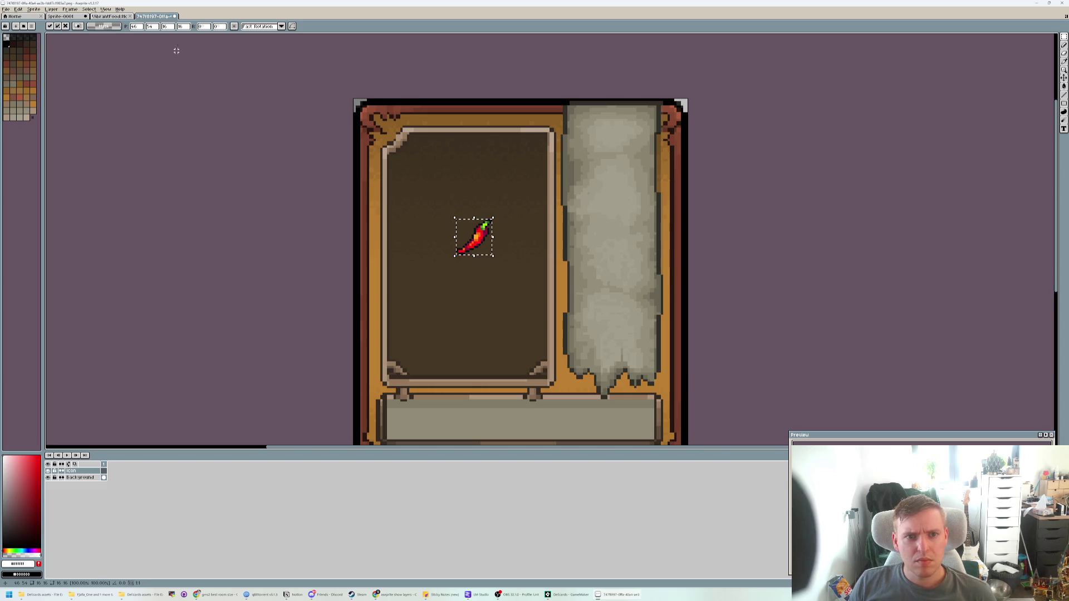
- Resize the chili with the context bar's W/H fields and nudge it into position
left_click(169, 27)
type("32")
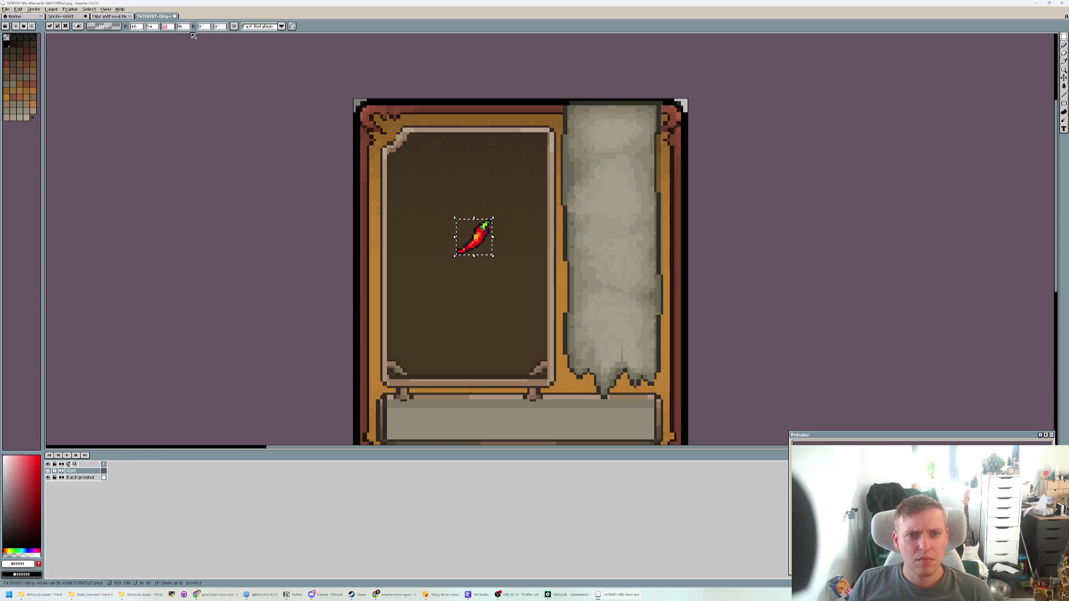
key("Tab")
type("32")
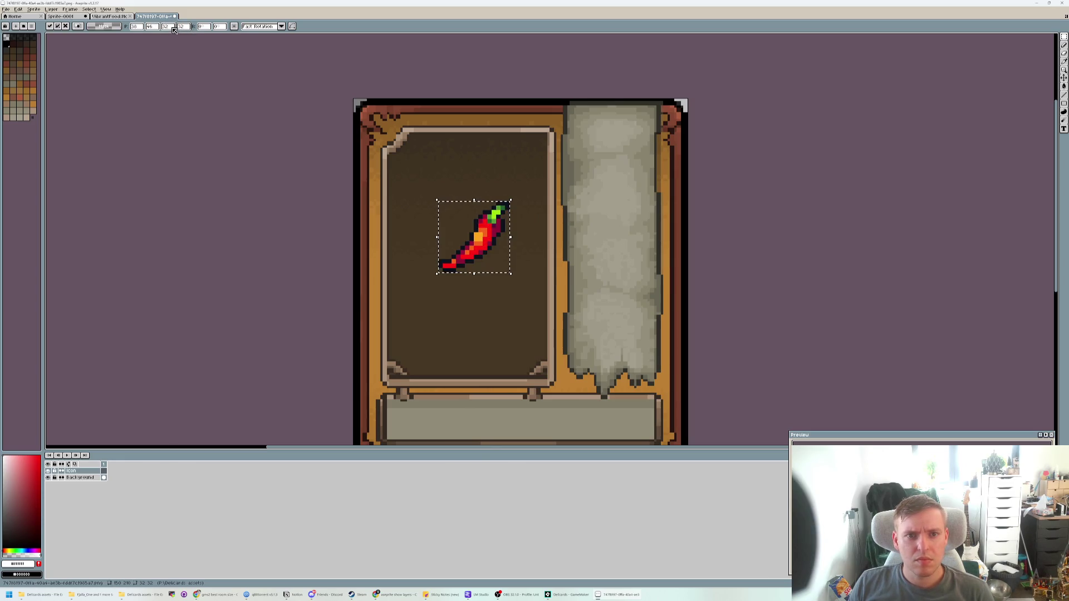
left_click(164, 27)
type("6464")
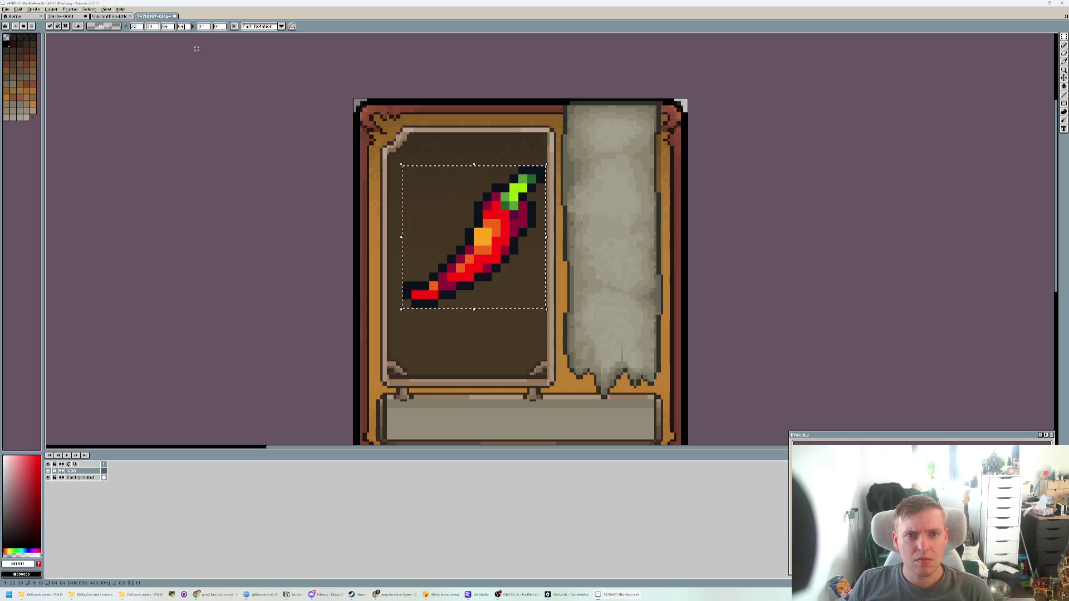
left_click_drag(487, 243, 483, 248)
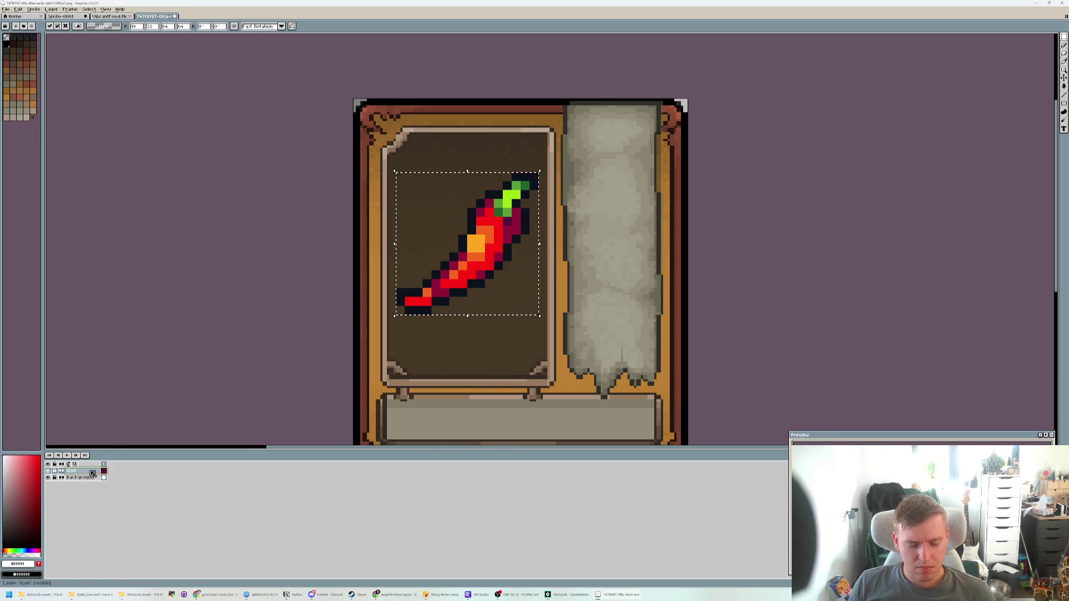
- Add a layer above Icon, name it Name, and keep it active
key("ctrl+n")
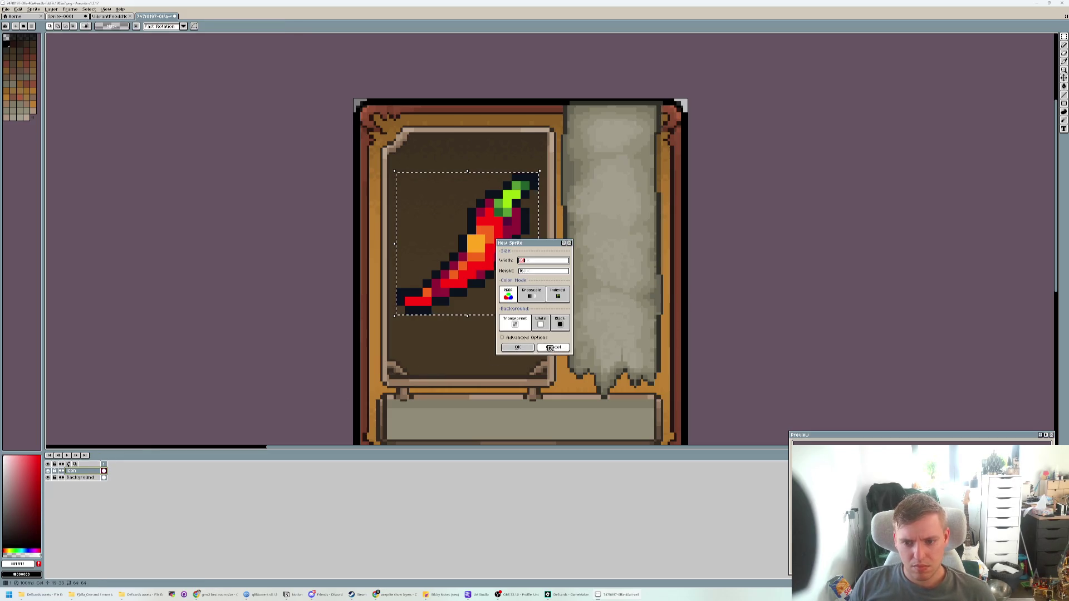
key("Escape")
key("shift+ctrl+n")
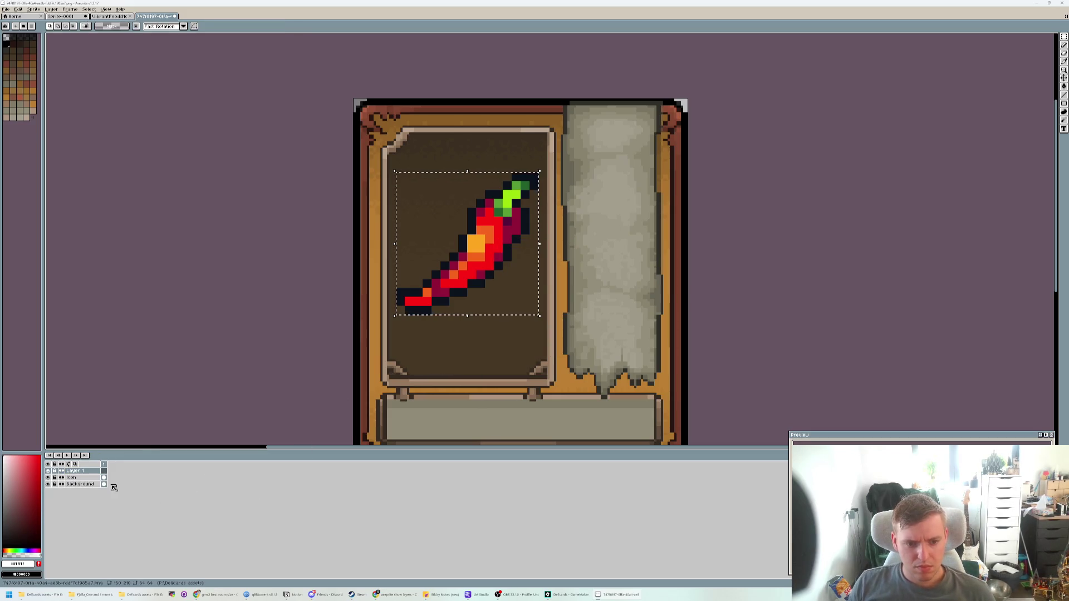
double_click(95, 470)
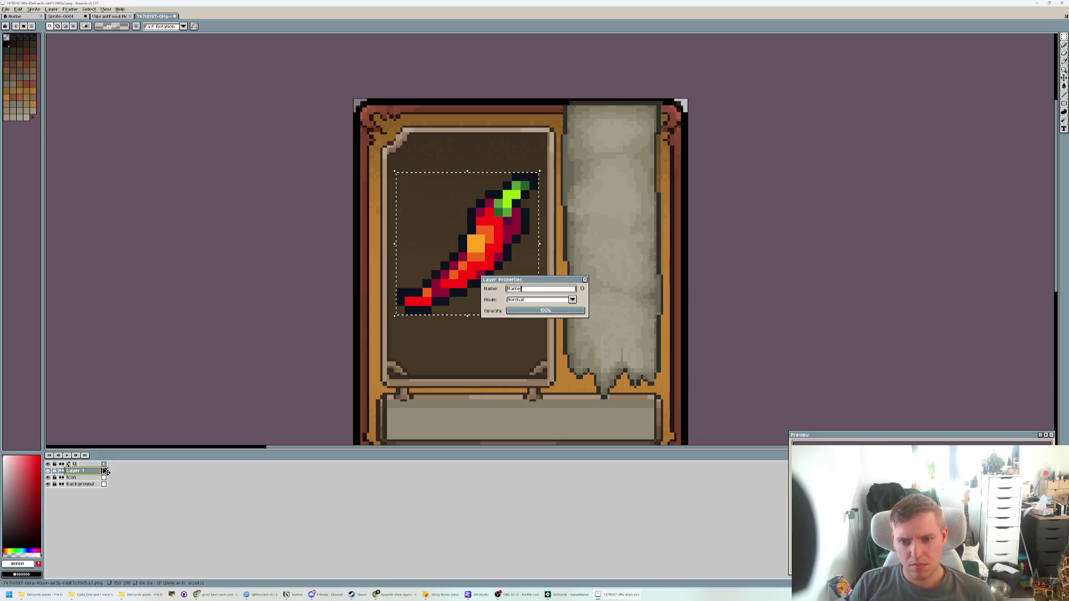
left_click(104, 471)
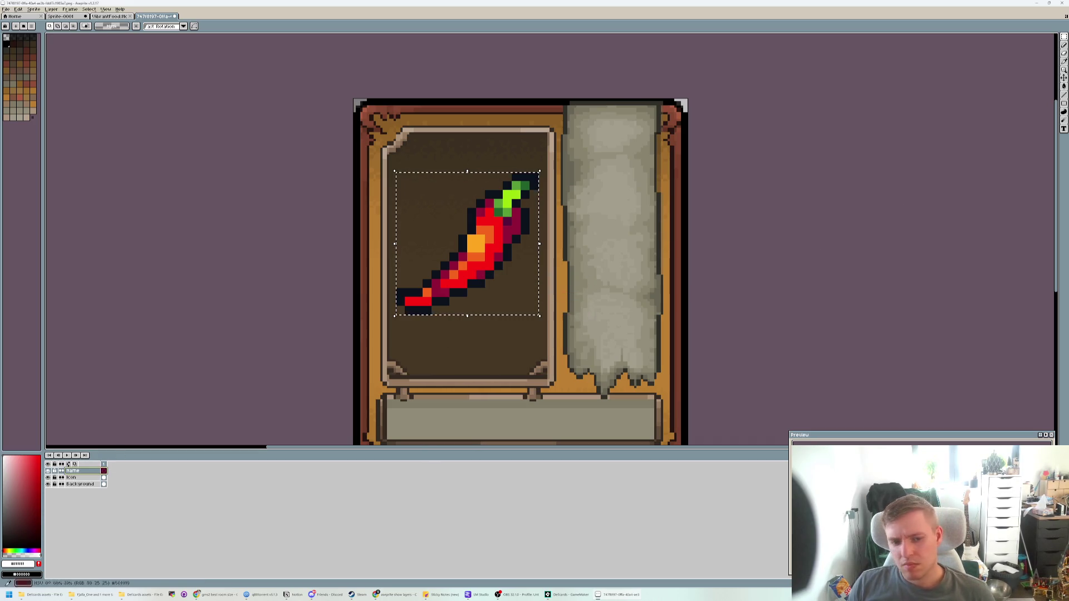
left_click(87, 478)
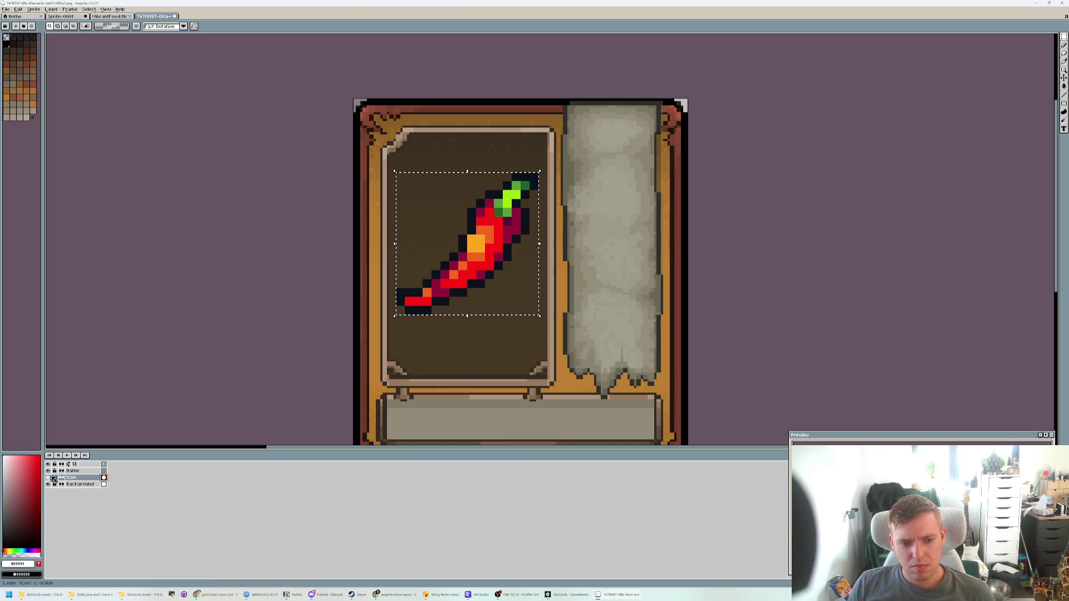
left_click(81, 471)
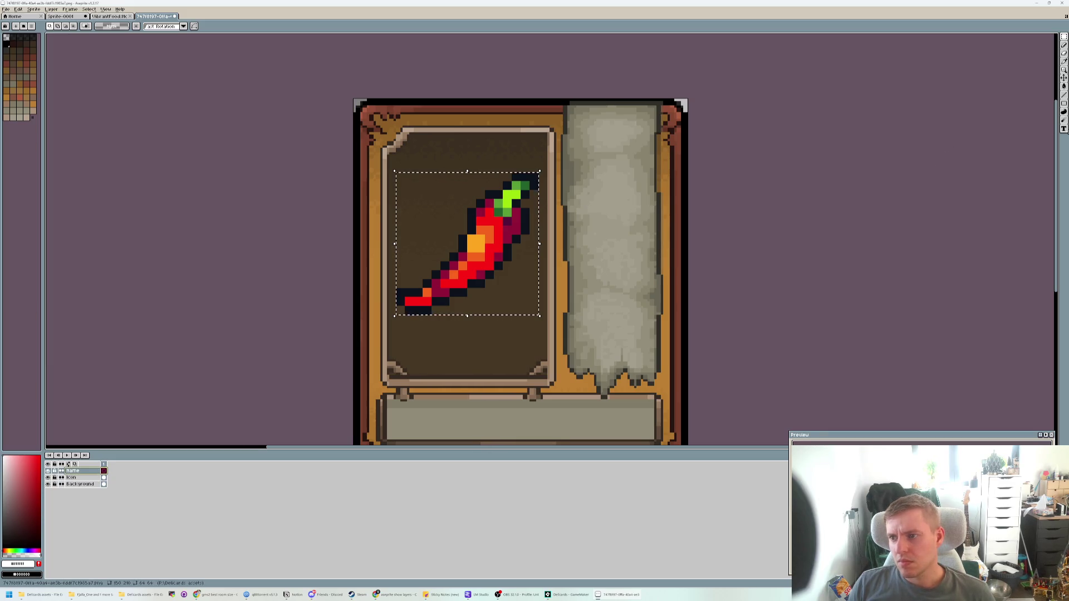
left_click(1064, 129)
- Start a test text box on the side banner in the Aseprite pixel font at size 14
left_click(112, 27)
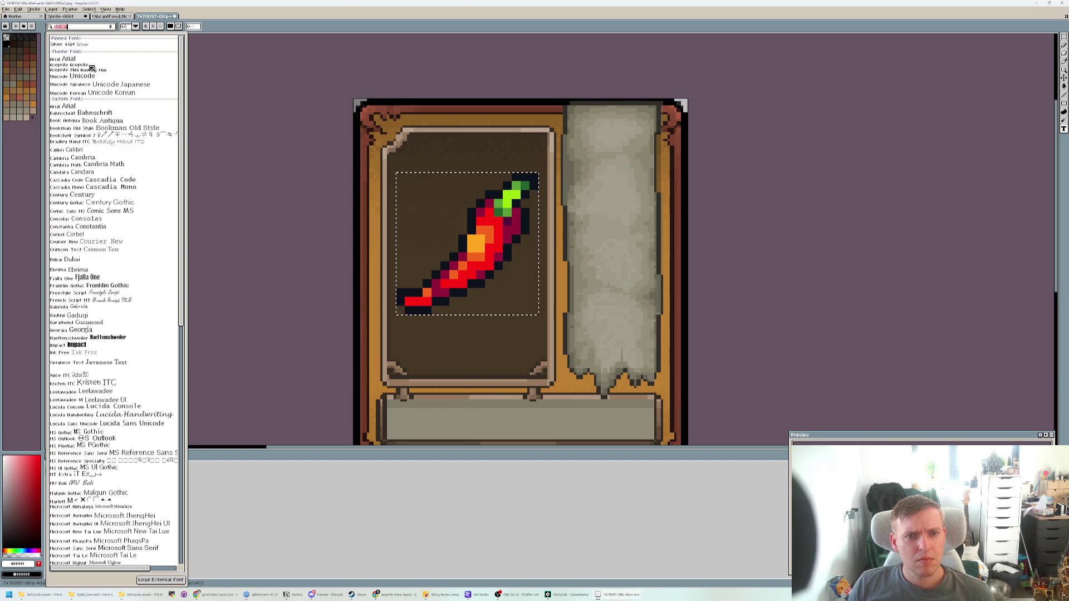
left_click(92, 67)
left_click(596, 227)
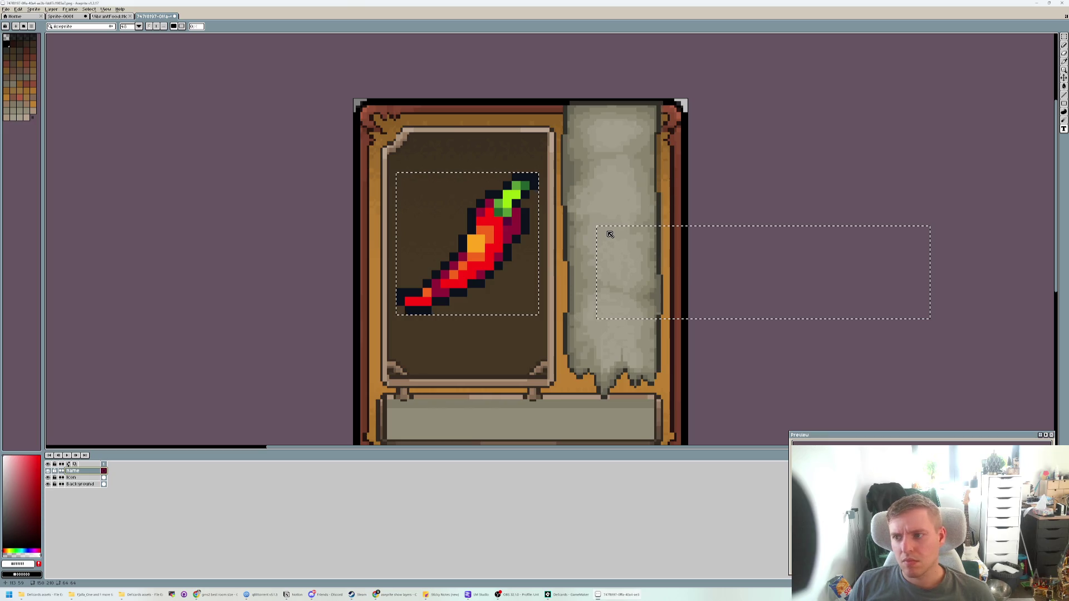
type("S")
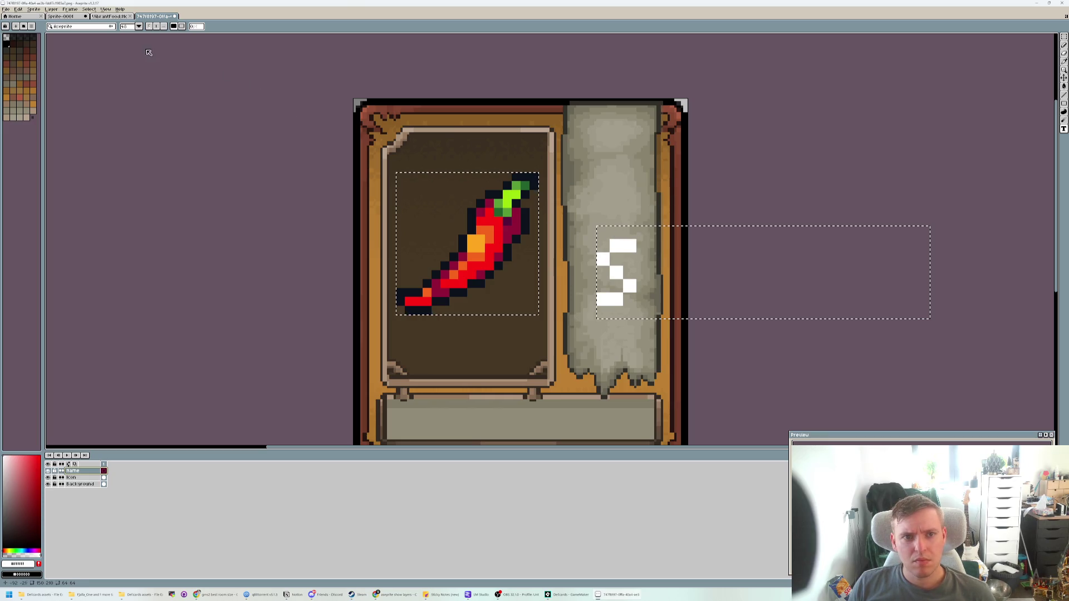
key("ctrl+a")
left_click(139, 27)
left_click(133, 66)
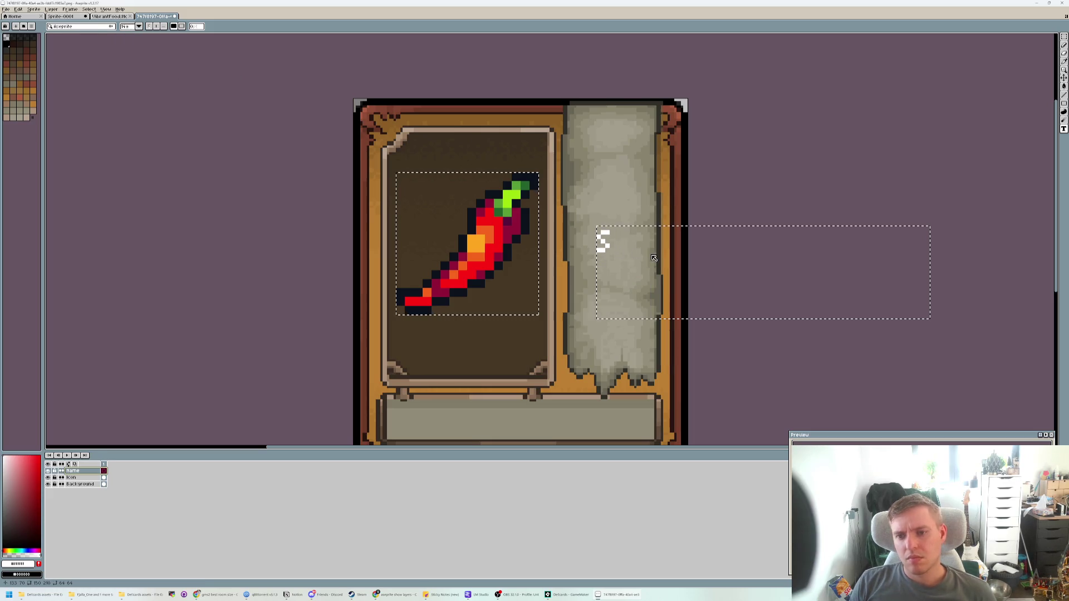
- Try out label wording in the test box, retyping it as 'Red C' and 'Red h'
key("BackSpace")
type("G")
key("BackSpace")
type("re")
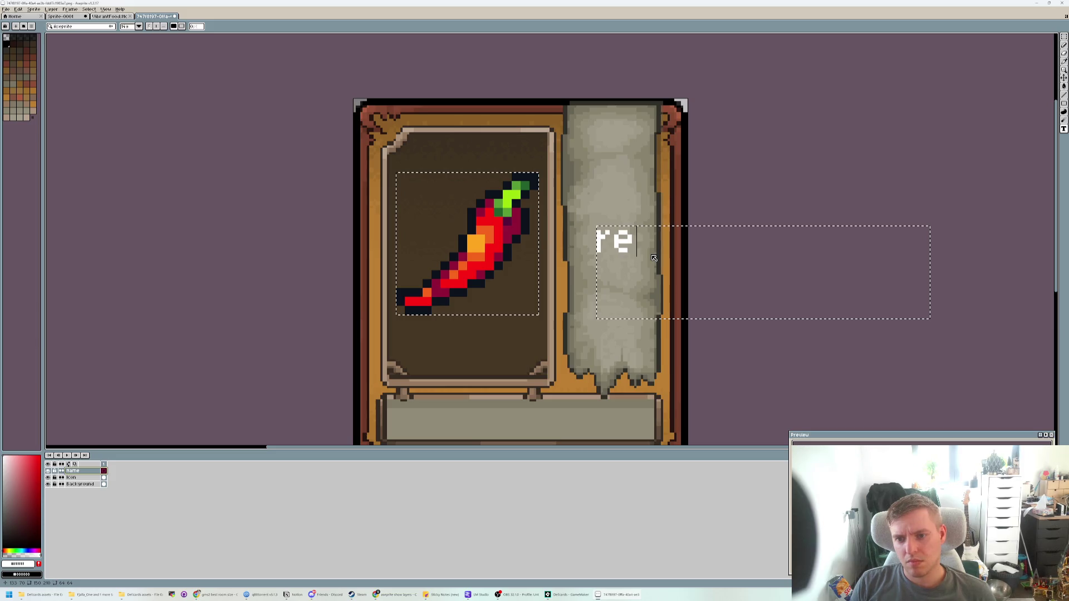
type("d")
key("BackSpace")
key("BackSpace")
key("BackSpace")
type("Red C")
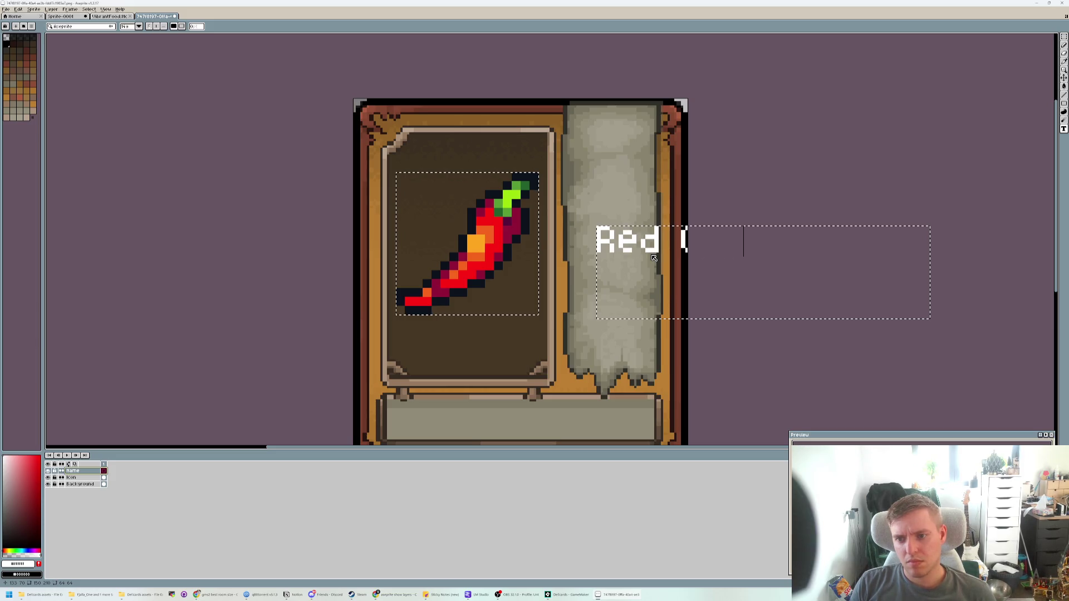
key("ctrl+a")
type("Red ")
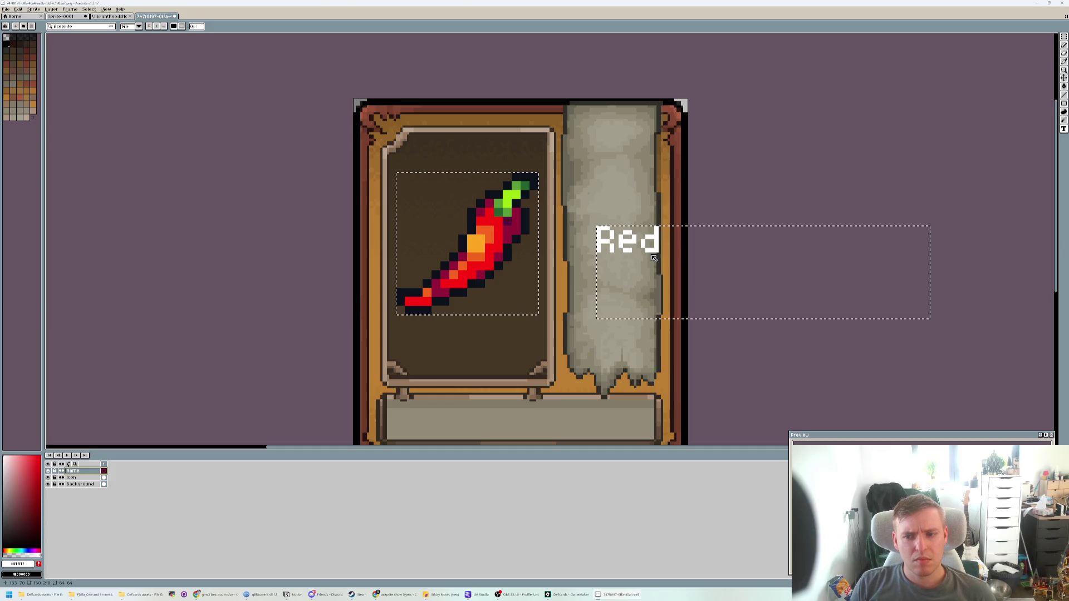
type("h")
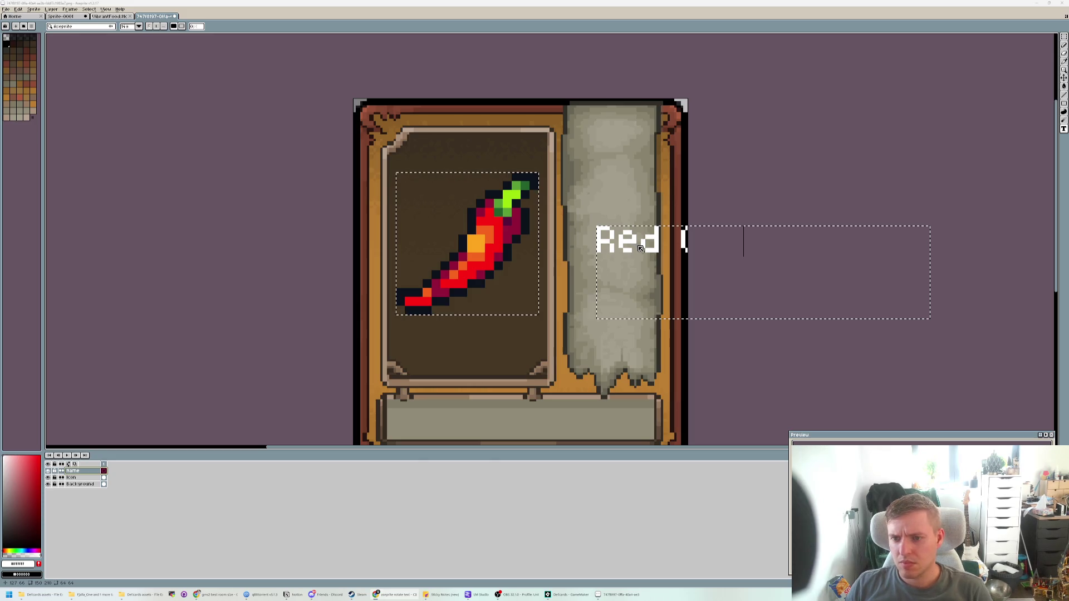
- Turn the test label into a floating image, shift it left on the banner, then discard it
left_click(640, 249)
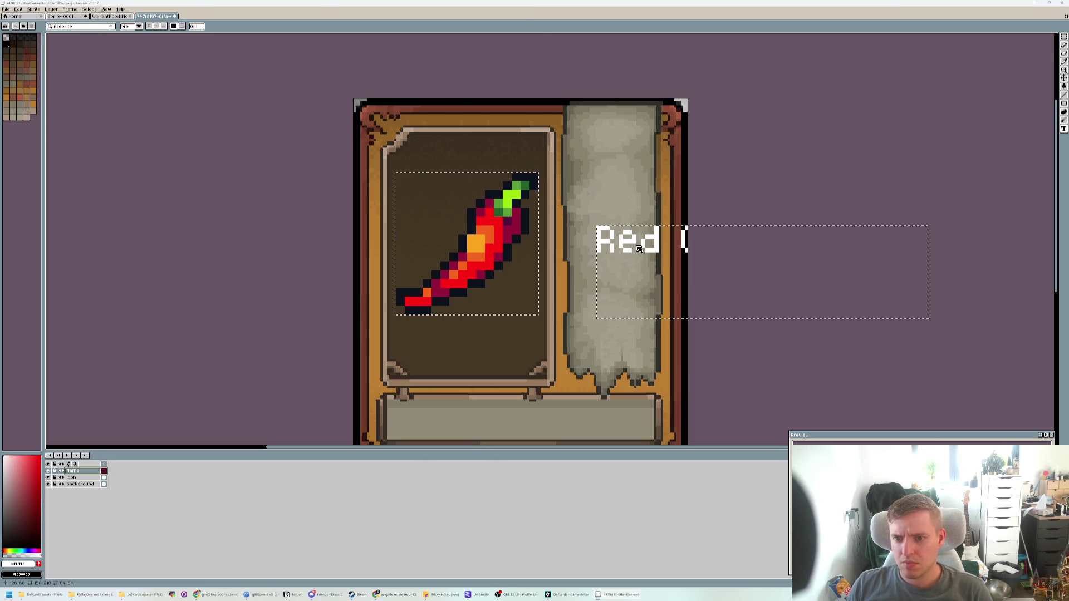
key("Return")
left_click_drag(621, 243, 590, 246)
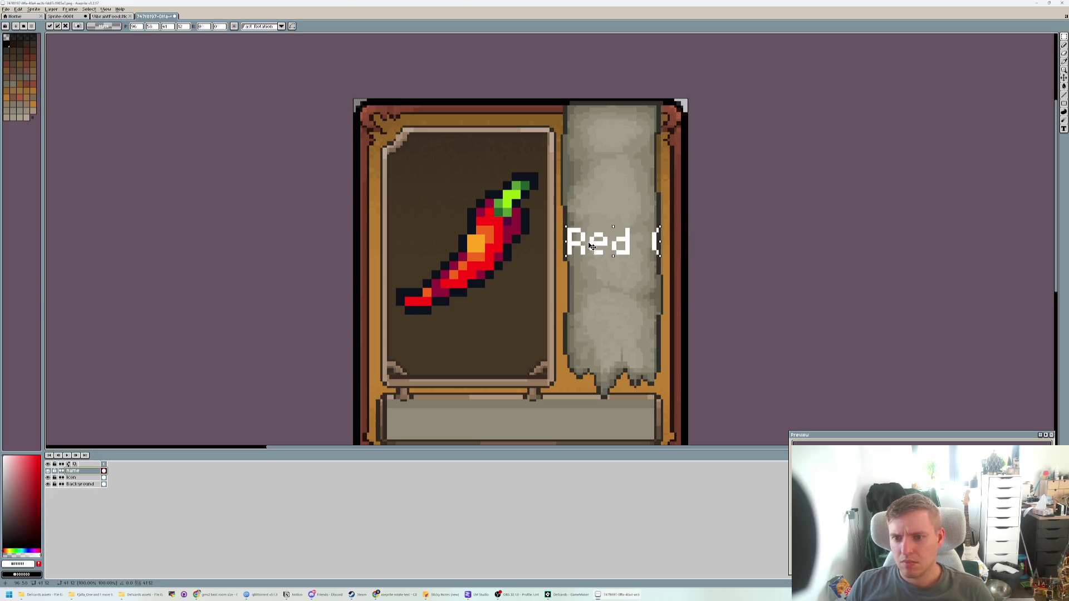
left_click_drag(659, 249, 626, 249)
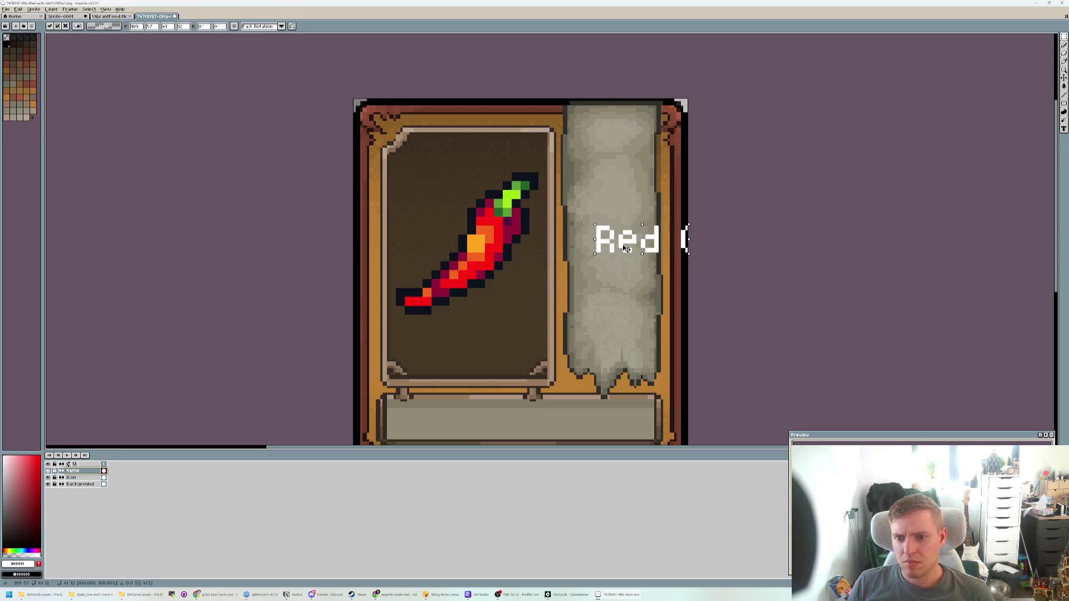
key("Escape")
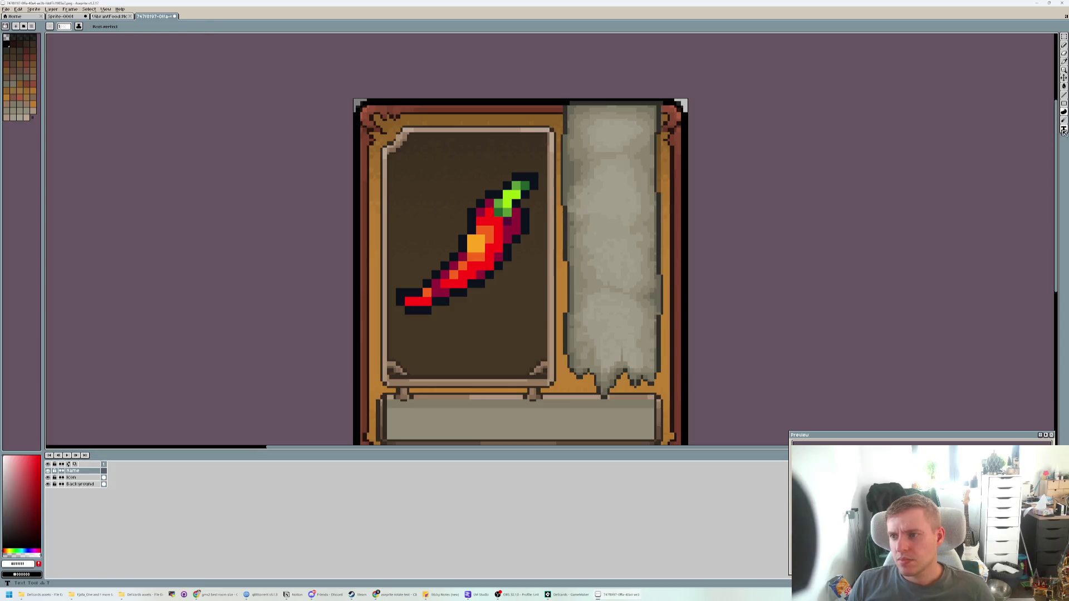
- Type 'Red Chilli' near the card's top above the chili, commit it, and deselect
left_click(1063, 131)
left_click(479, 177)
type("Re")
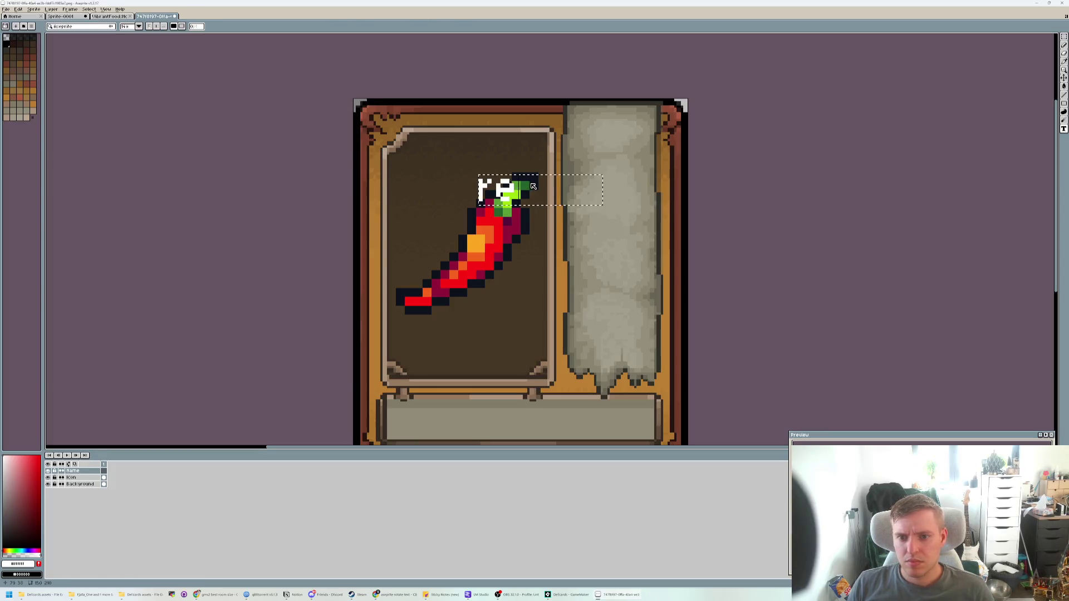
type("d")
key("BackSpace")
key("BackSpace")
key("BackSpace")
type("Red Chil")
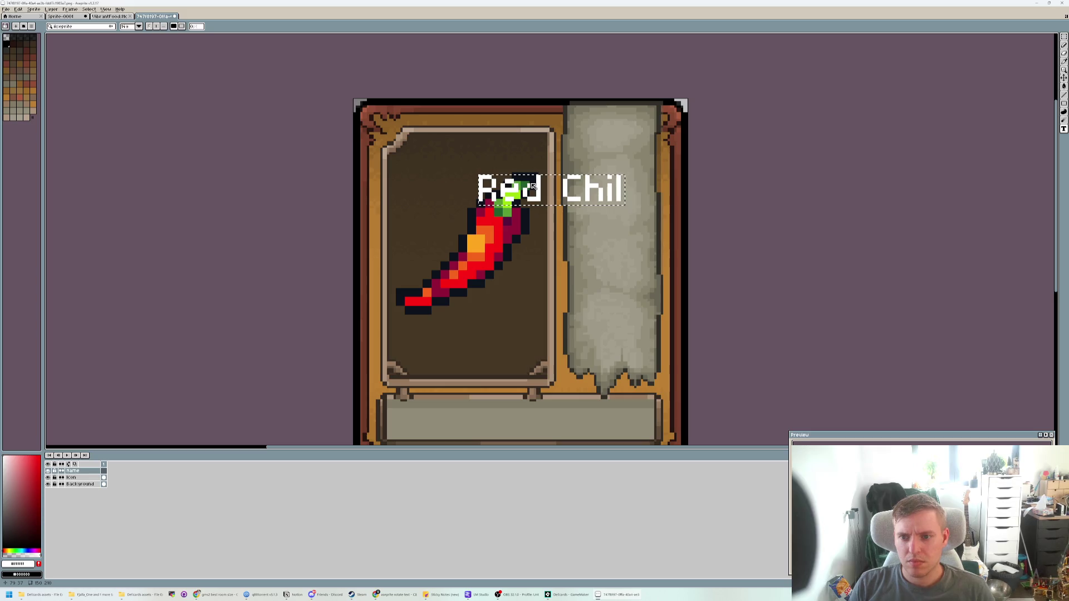
type("li")
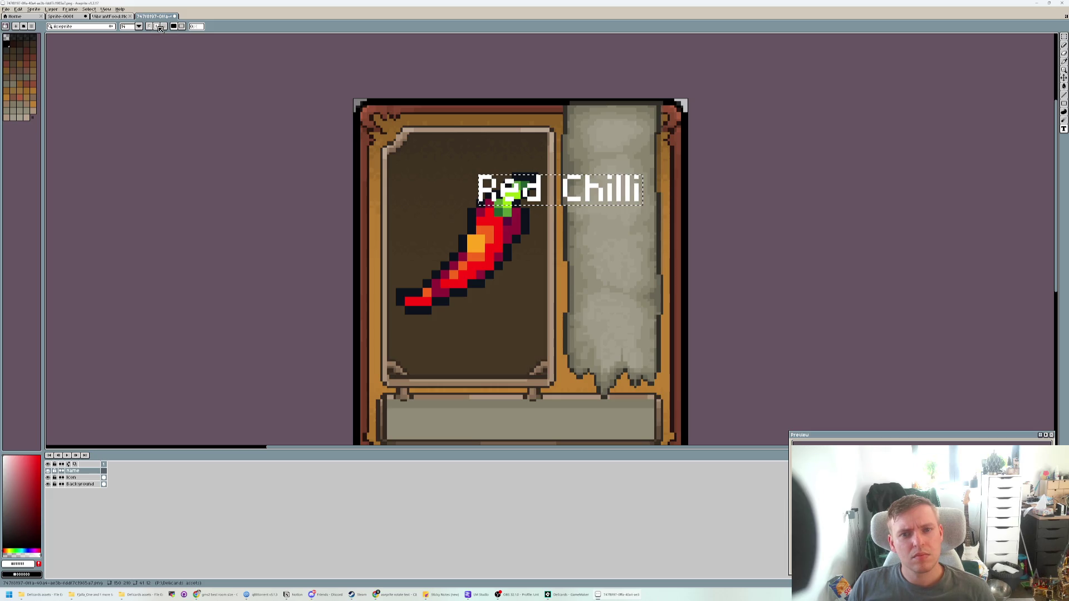
key("Return")
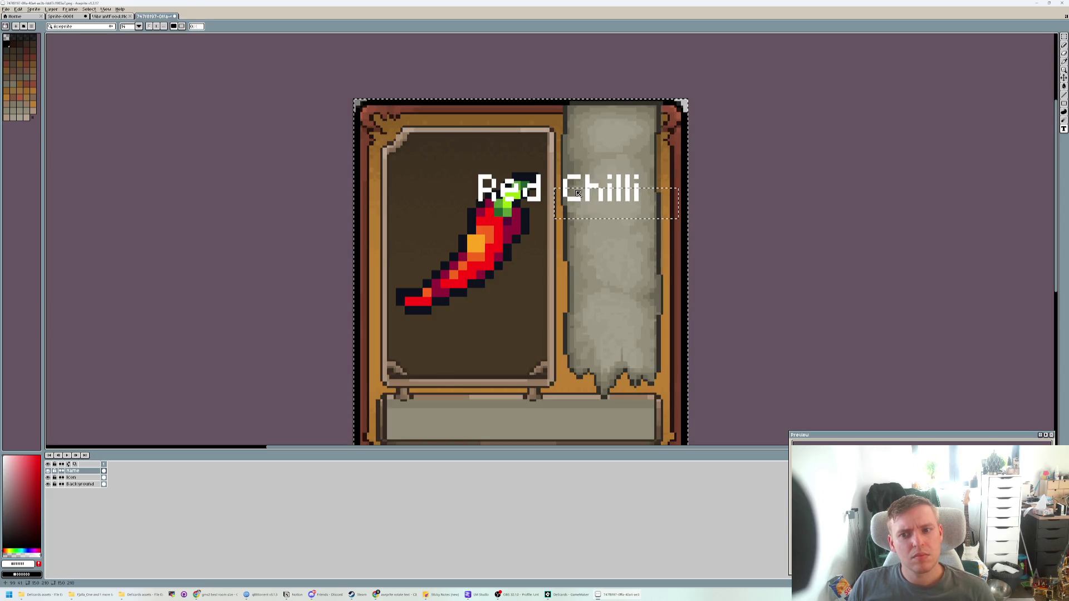
key("ctrl+d")
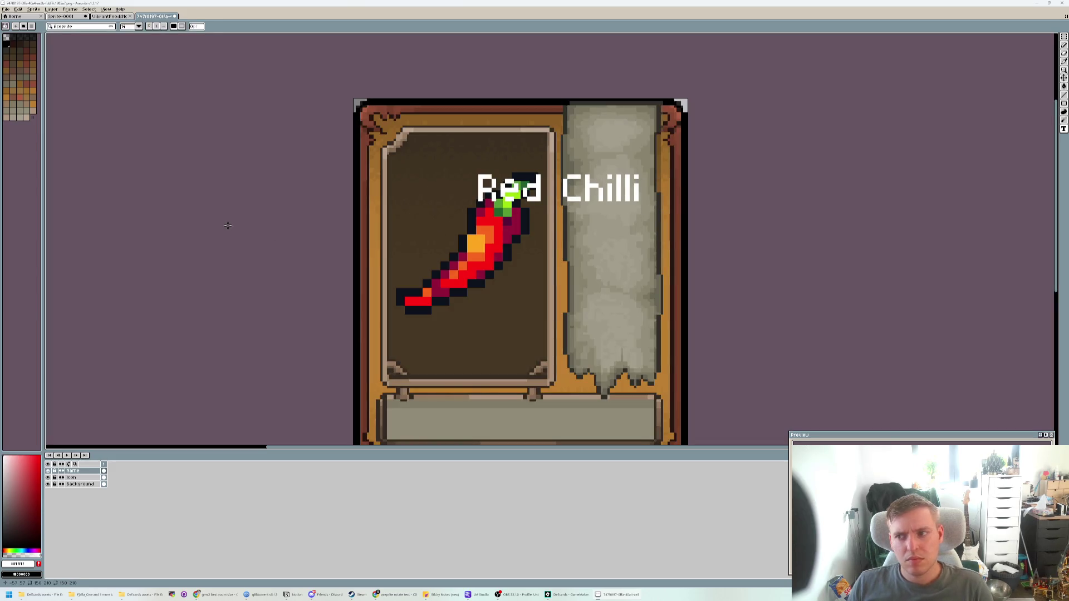
- Select the Red Chilli text pixels on the Name layer
left_click(1062, 36)
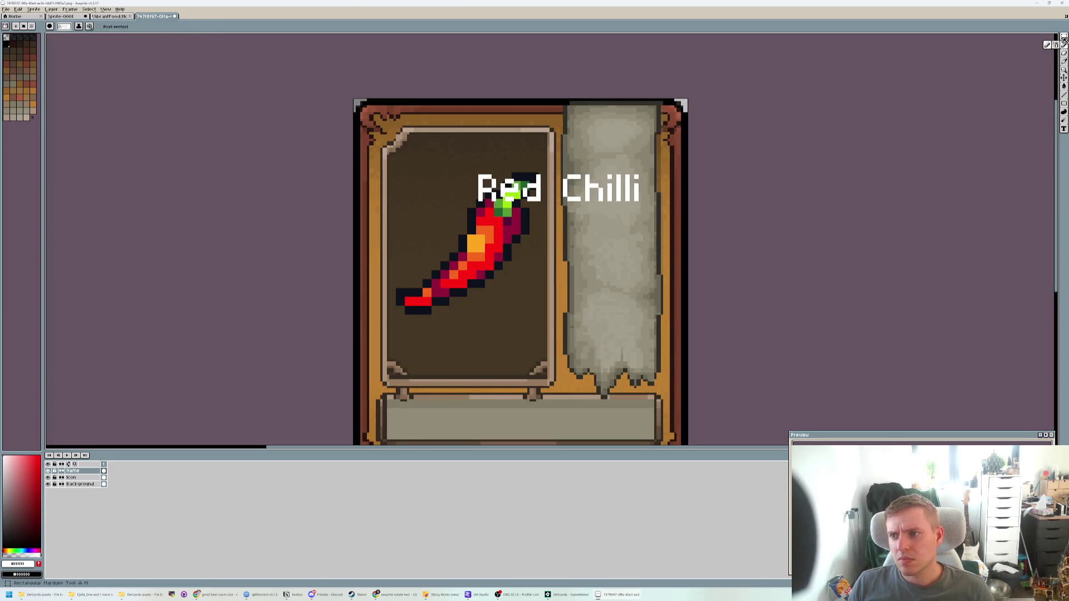
left_click(1046, 37)
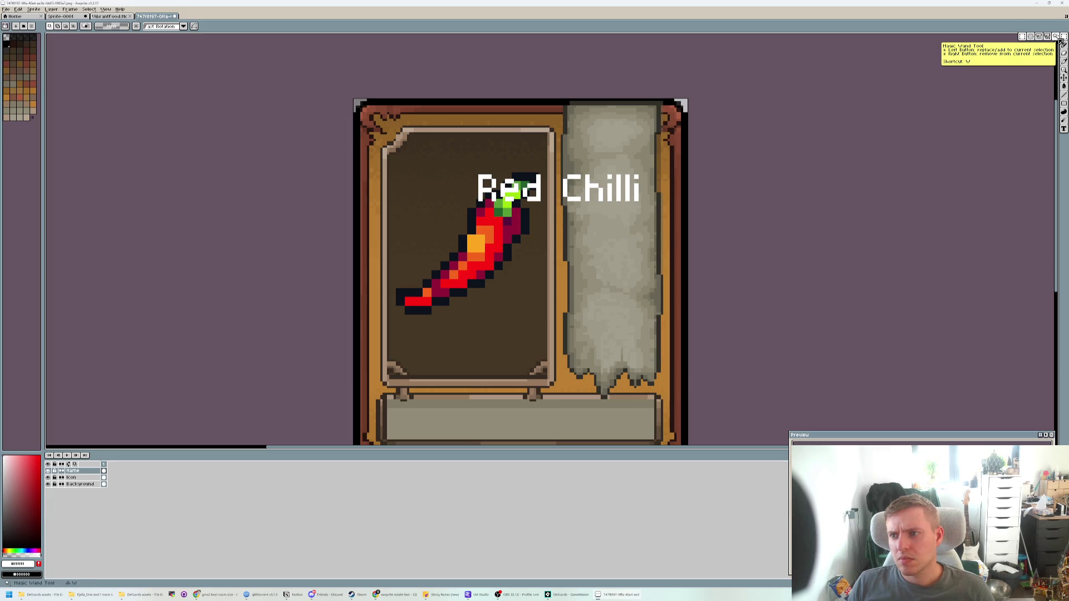
left_click(1064, 53)
left_click(1064, 45)
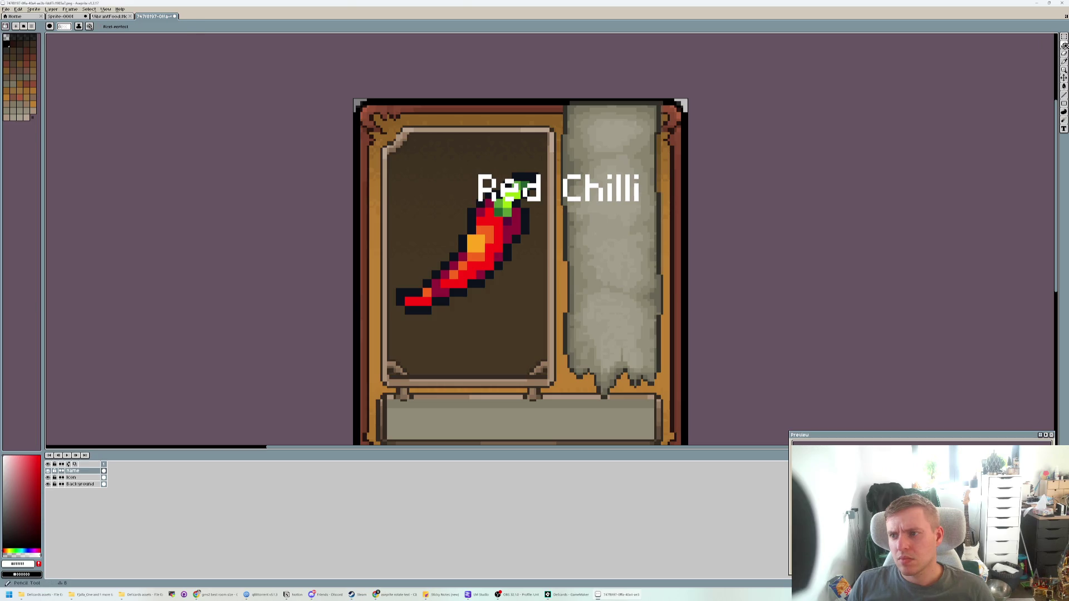
left_click(1064, 37)
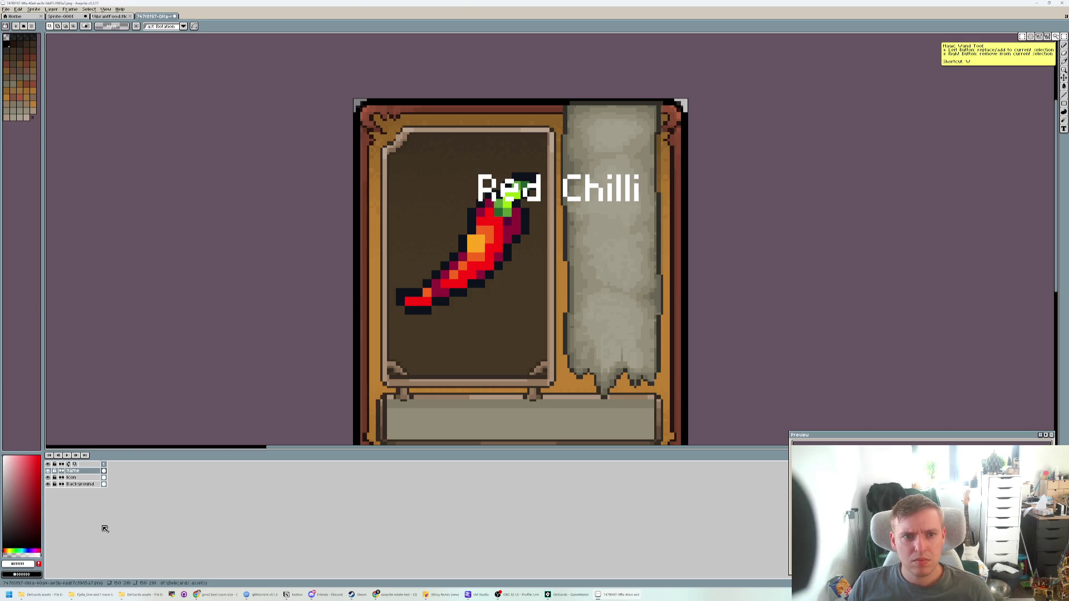
right_click(84, 474)
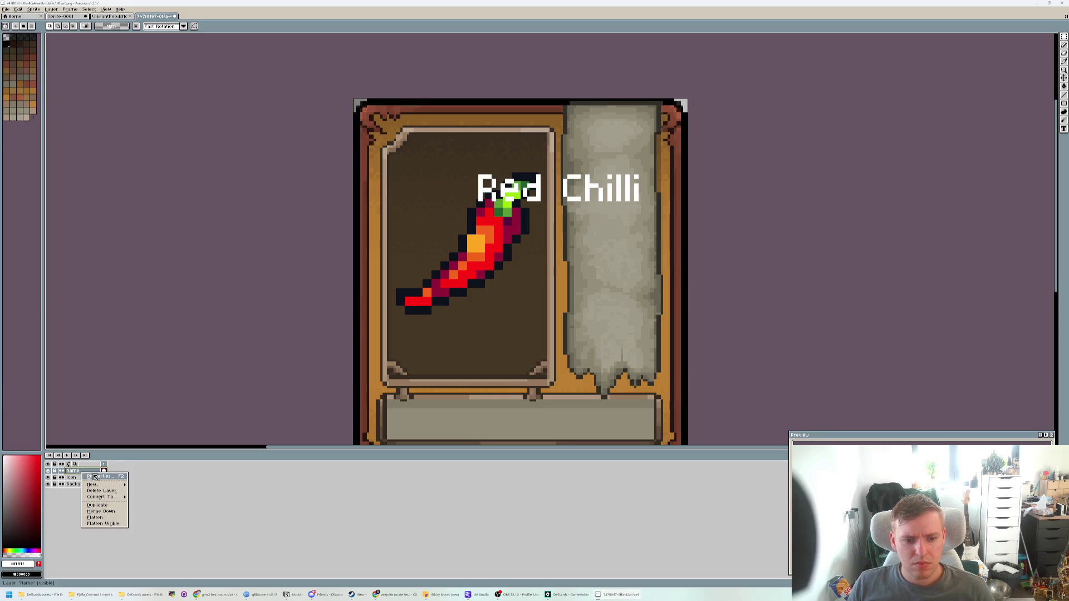
left_click(202, 504)
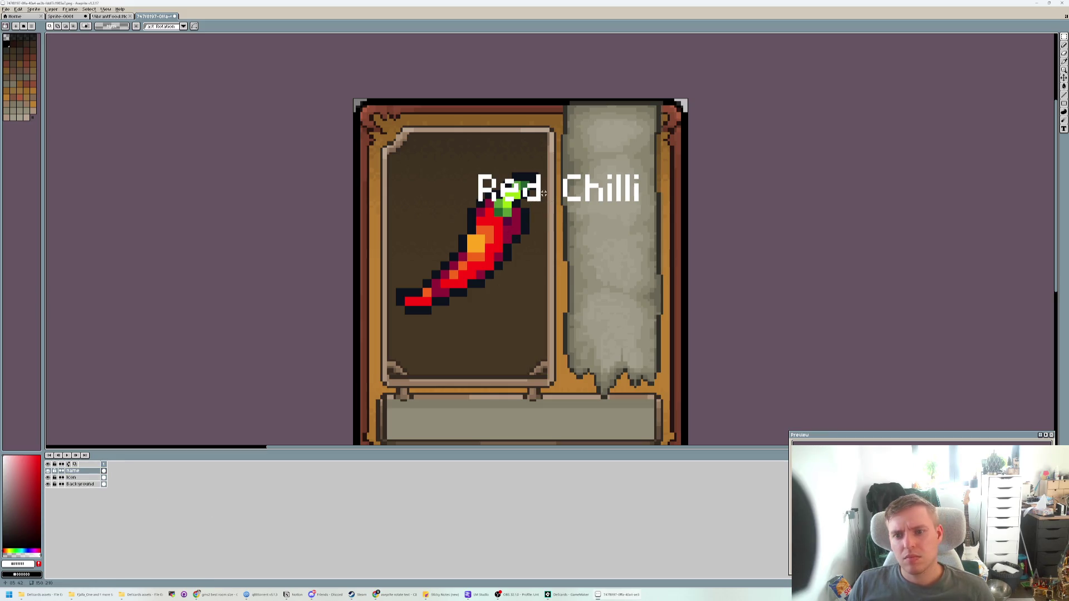
left_click(73, 470, "ctrl")
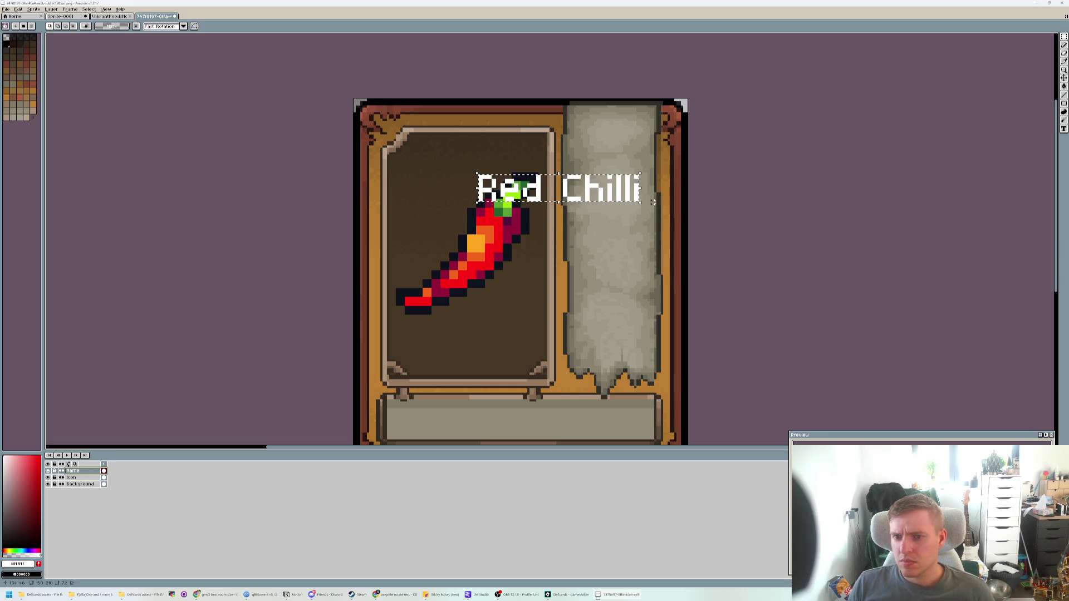
- Rotate the Red Chilli text to exactly 90° and move it onto the parchment banner
mouse_move(640, 170)
left_mouse_down()
mouse_move(584, 109)
mouse_move(540, 126)
left_mouse_up()
double_click(204, 26)
type("90")
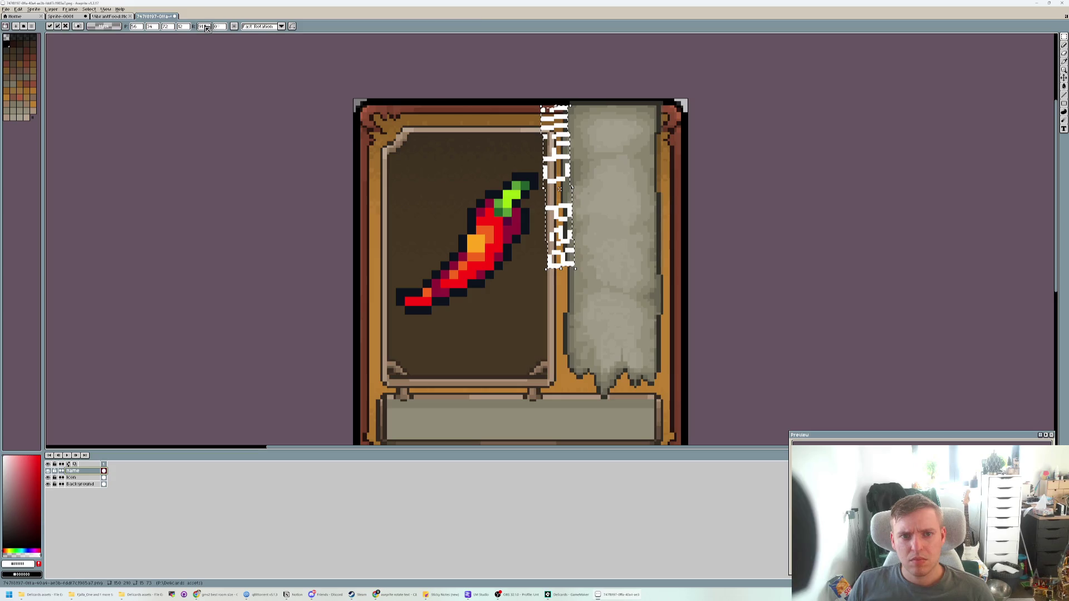
key("Return")
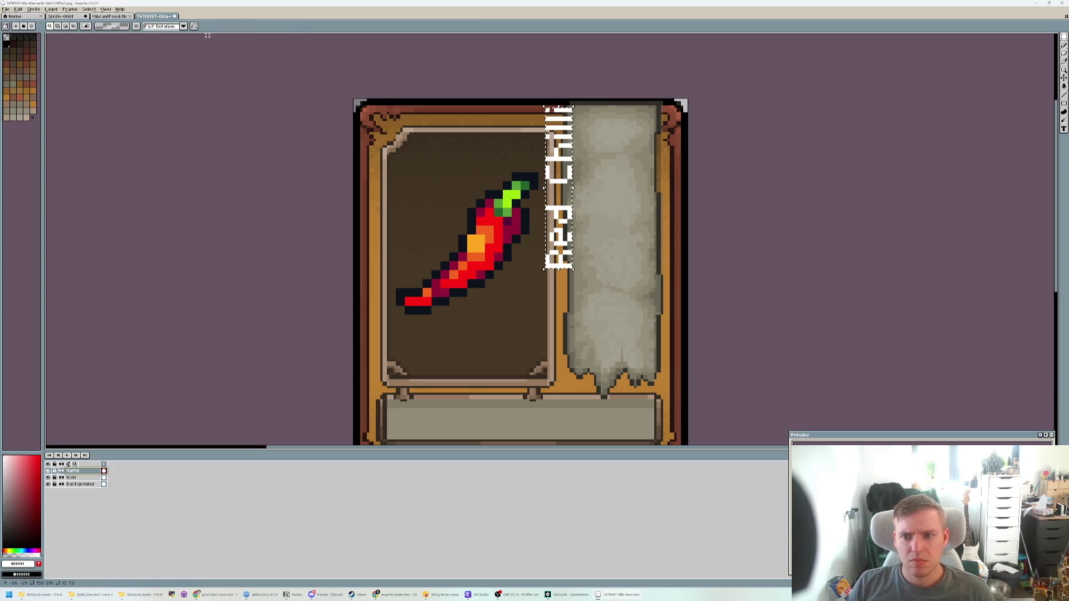
left_click_drag(564, 168, 616, 219)
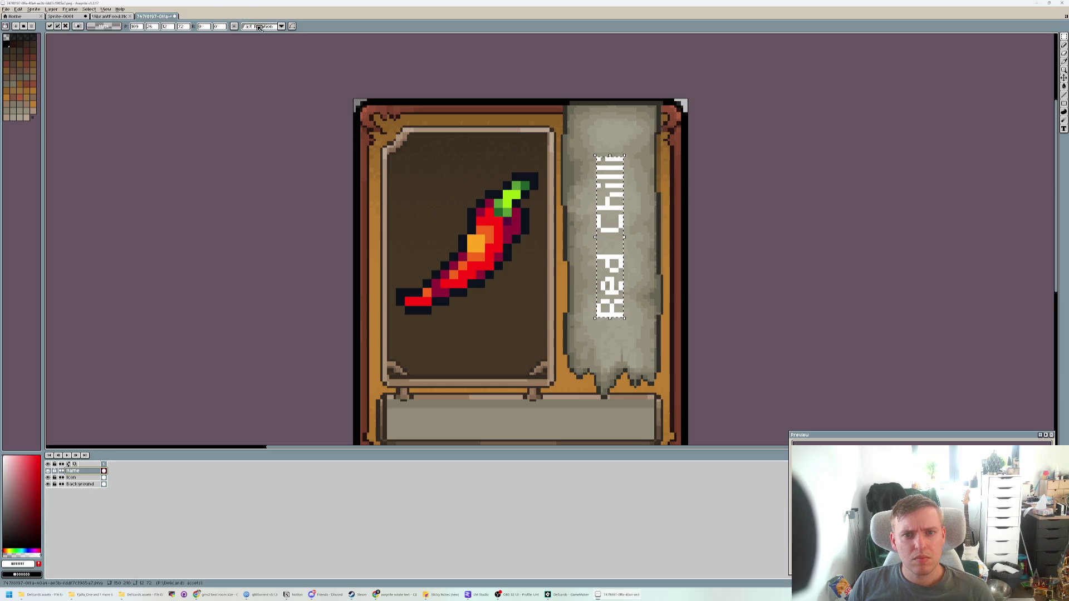
- Keep Fast Rotation as the rotation algorithm and nudge the vertical label slightly right and down
left_click(281, 26)
left_click(281, 27)
left_click(282, 26)
left_click(282, 27)
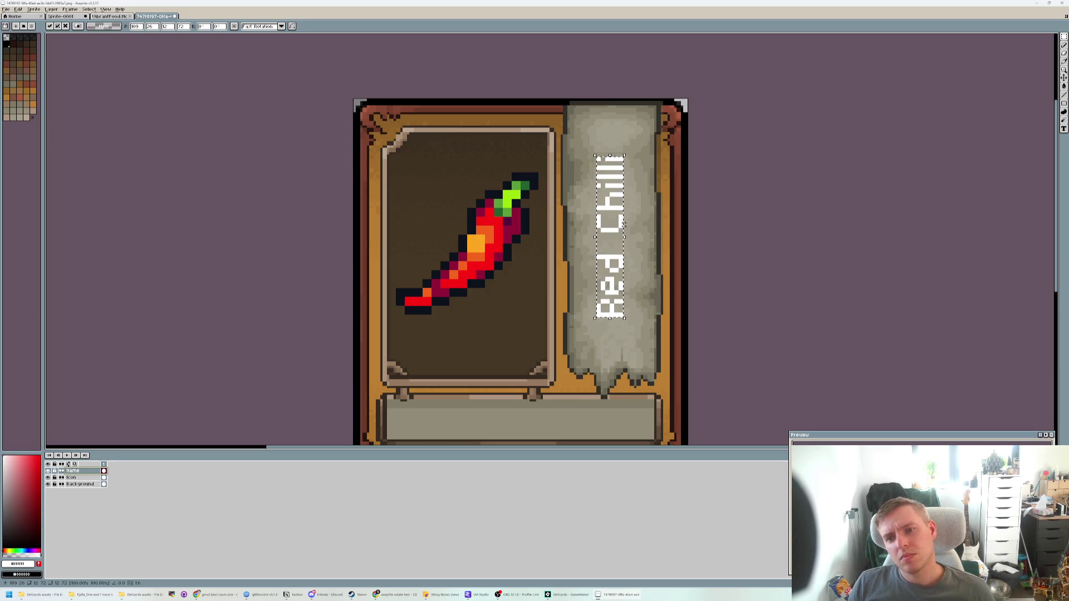
left_click_drag(618, 225, 619, 230)
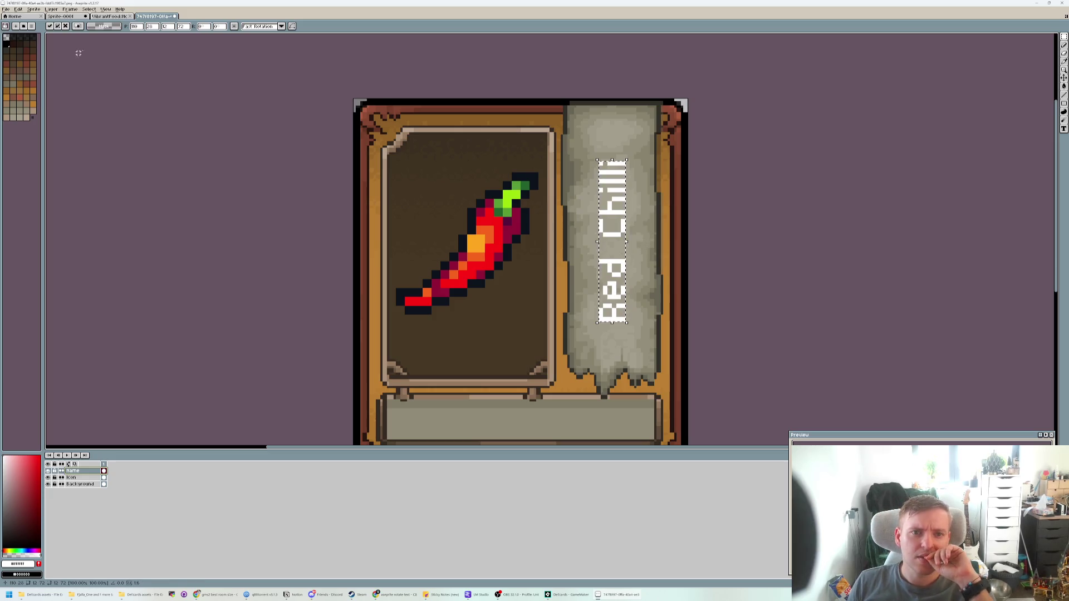
- Set the transparent colour to a brown with red lowered to 58, then commit and reselect the label
left_click(104, 26)
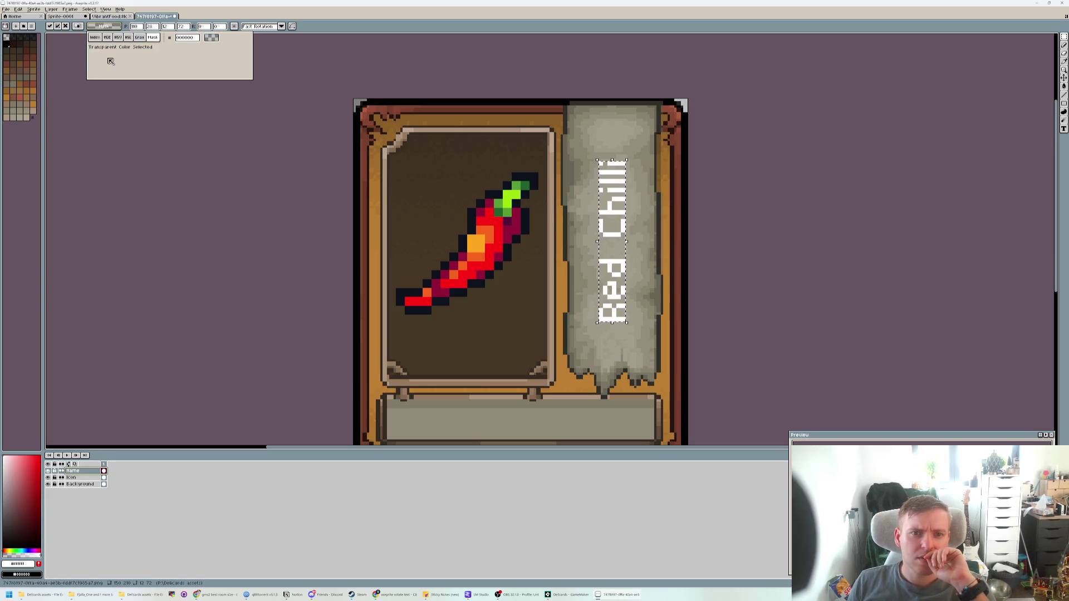
left_click(196, 39)
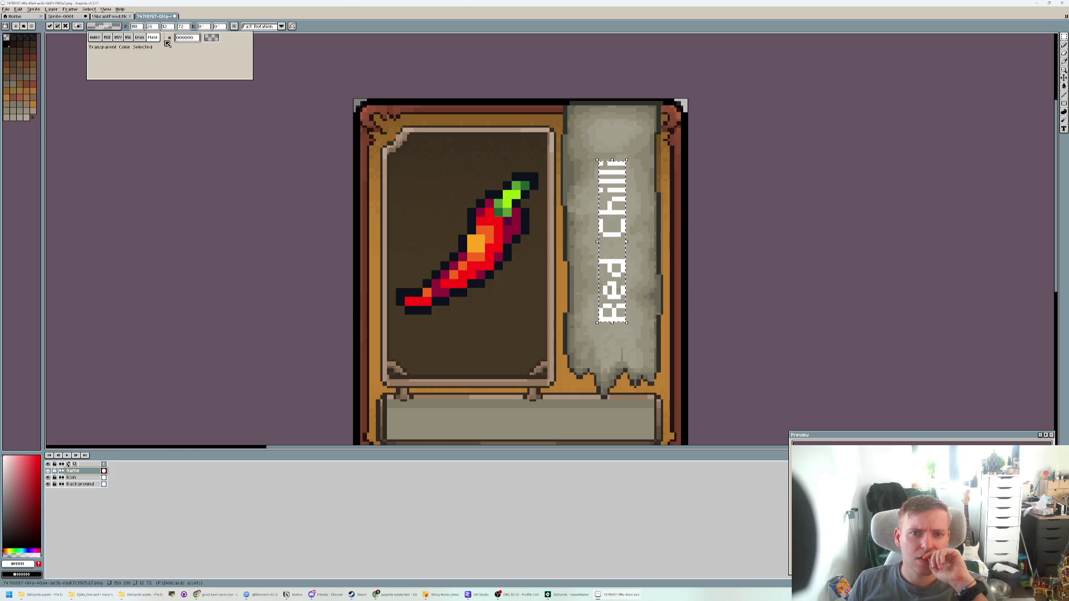
left_click(95, 38)
left_click(115, 54)
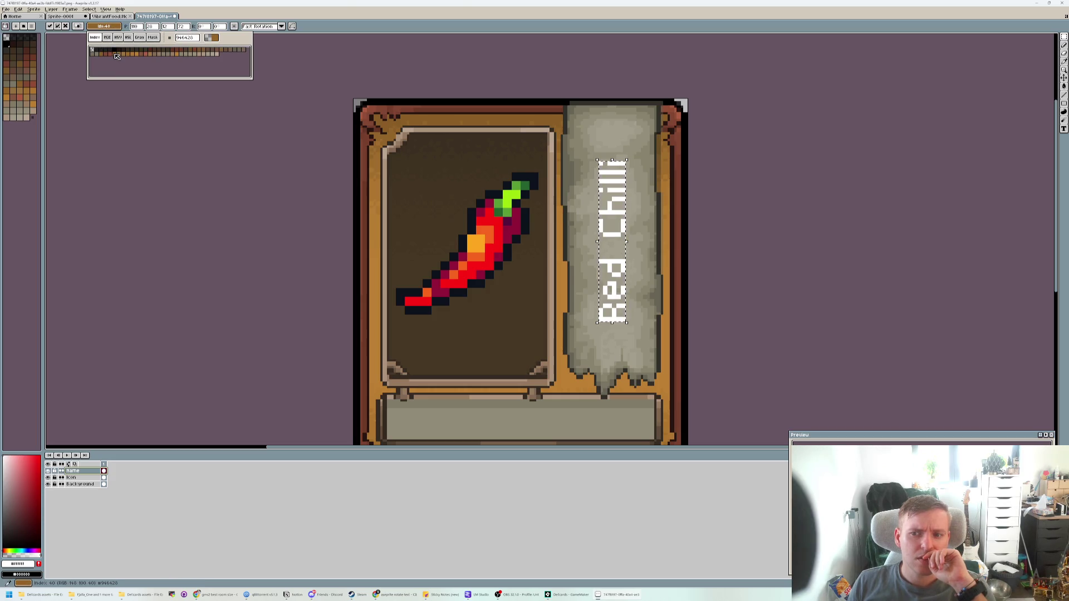
left_click(111, 54)
left_click(115, 54)
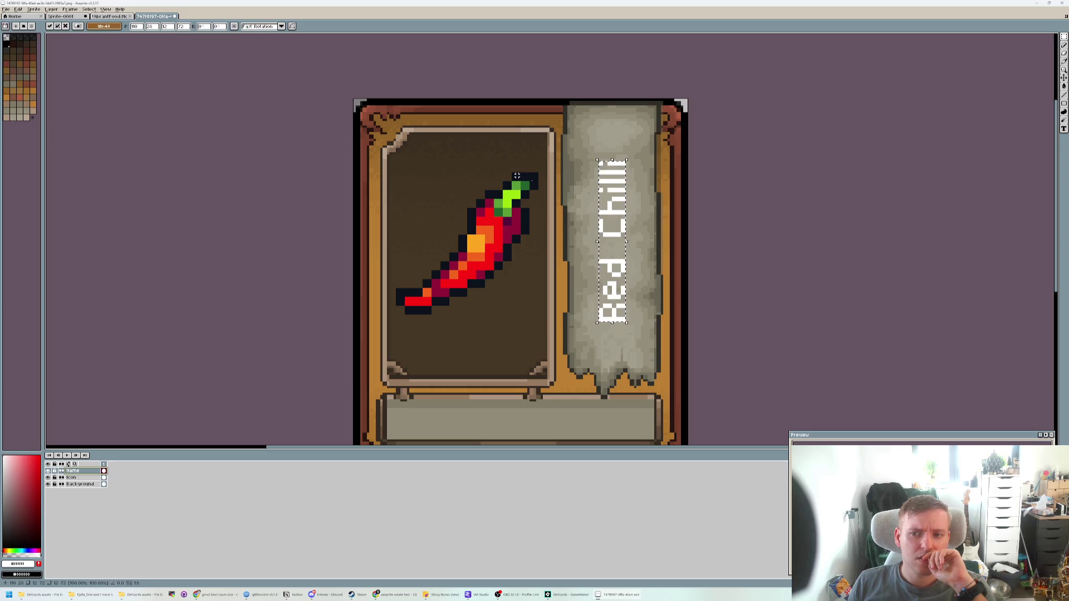
left_click(104, 26)
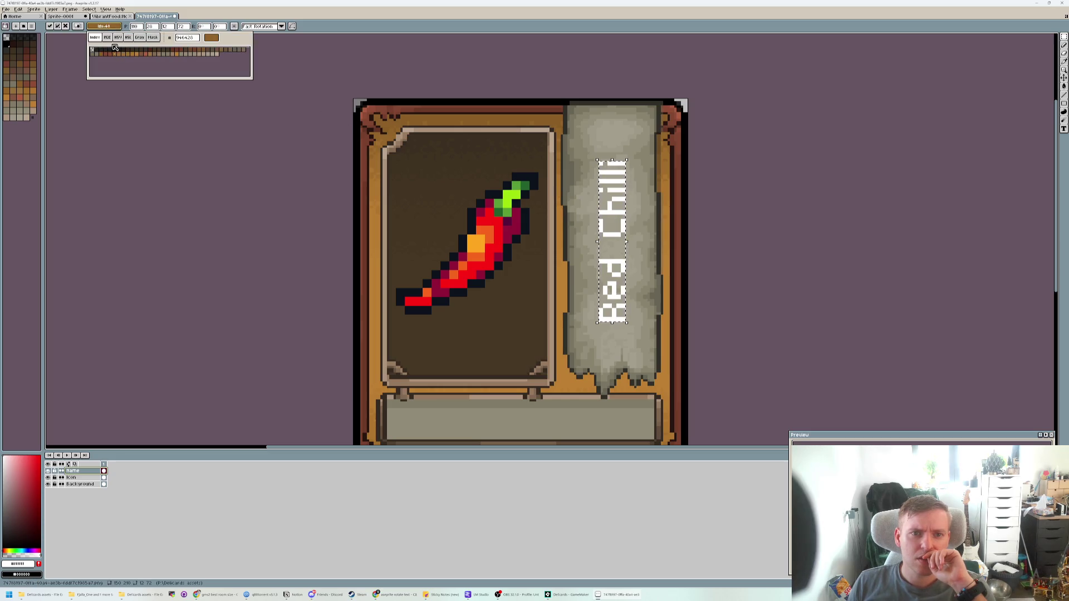
left_click(107, 38)
mouse_move(138, 50)
left_mouse_down()
mouse_move(124, 49)
mouse_move(166, 51)
left_mouse_up()
left_click(121, 38)
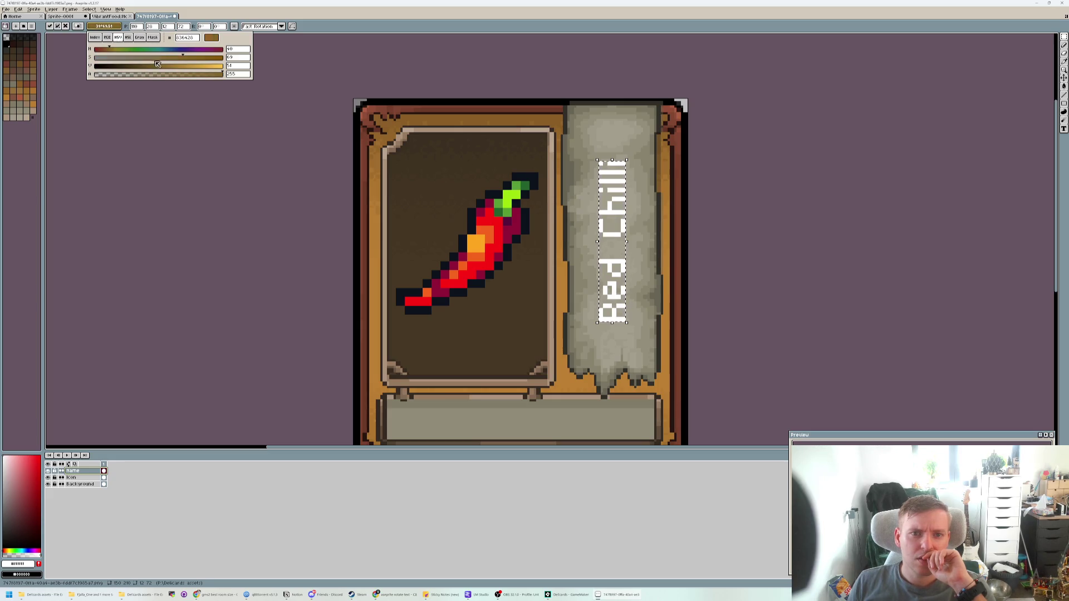
left_click_drag(601, 168, 640, 207)
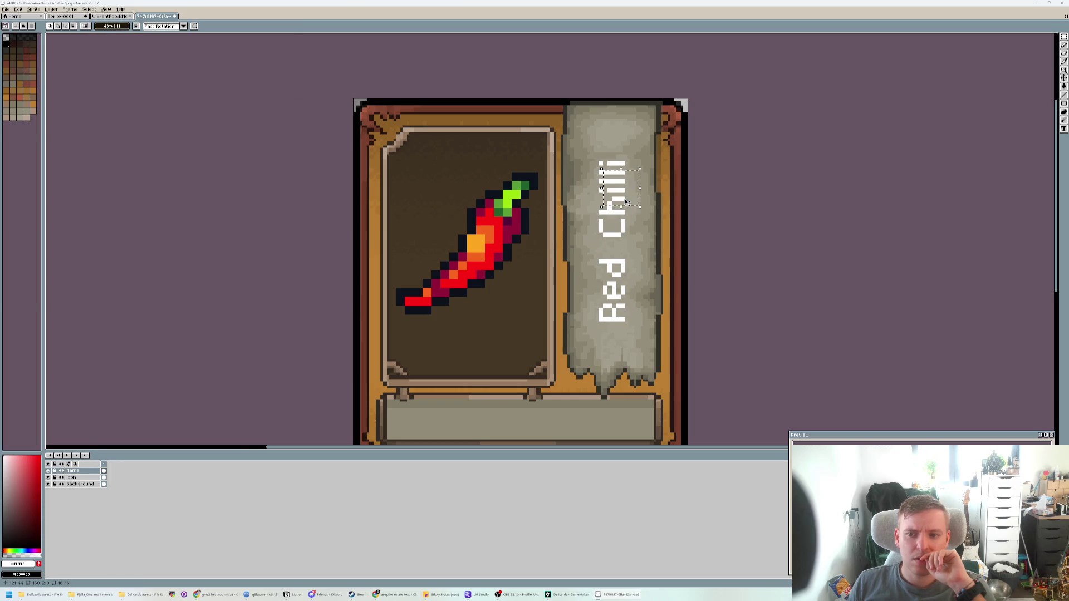
left_click(103, 471, "ctrl")
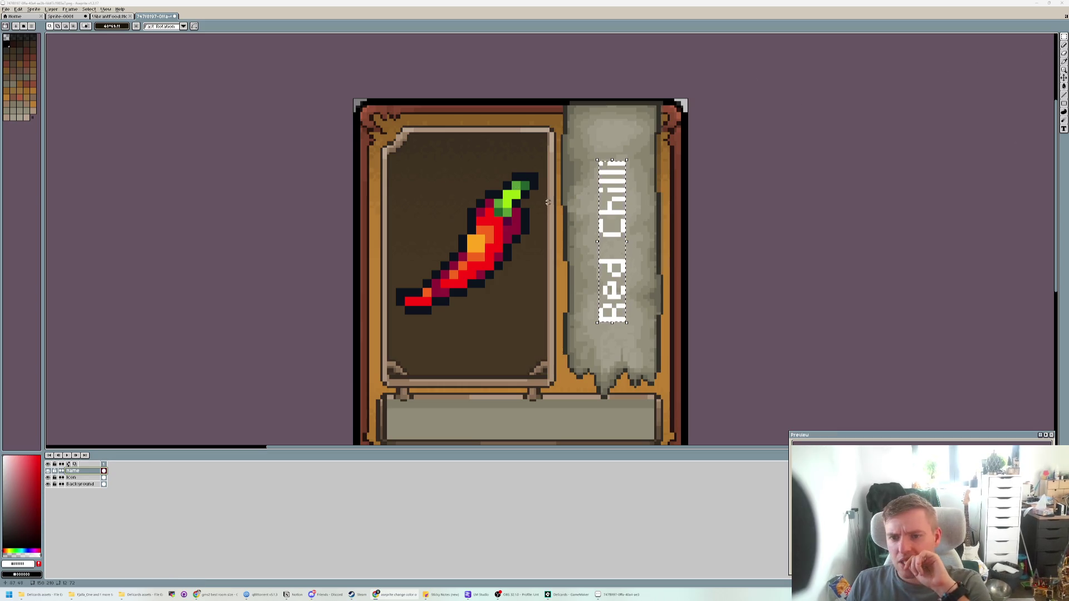
- Delete the selected vertical Red Chilli text from the Name layer
key("Delete")
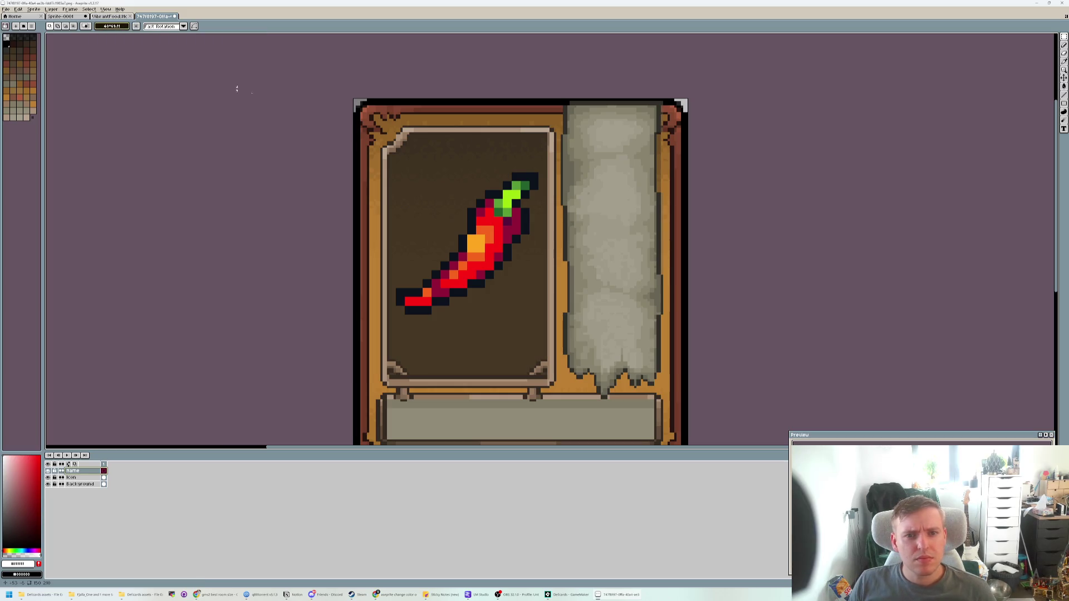
left_click(1062, 119)
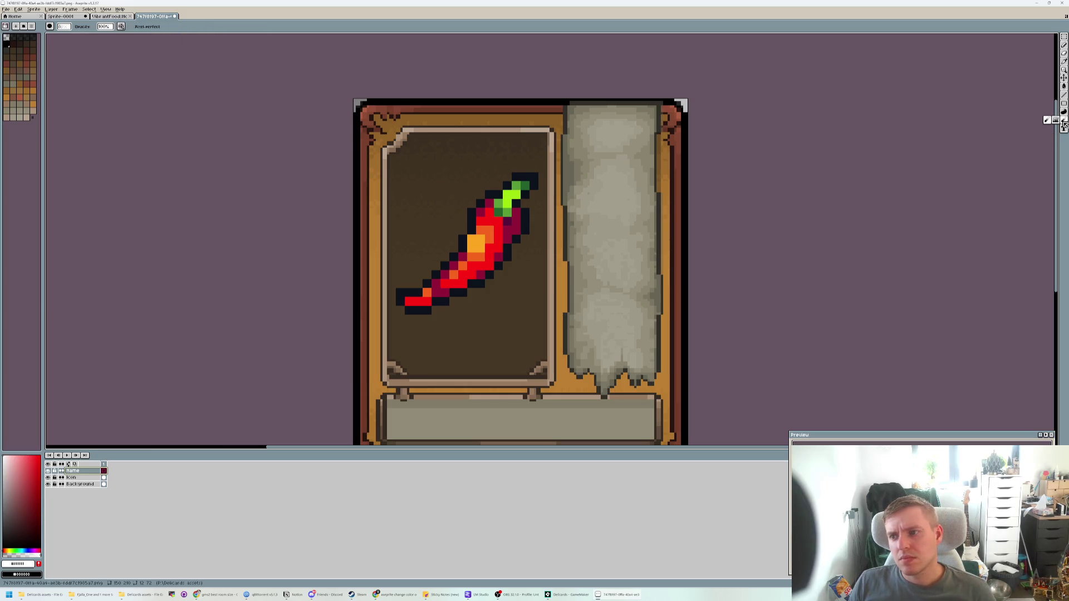
left_click(1063, 113)
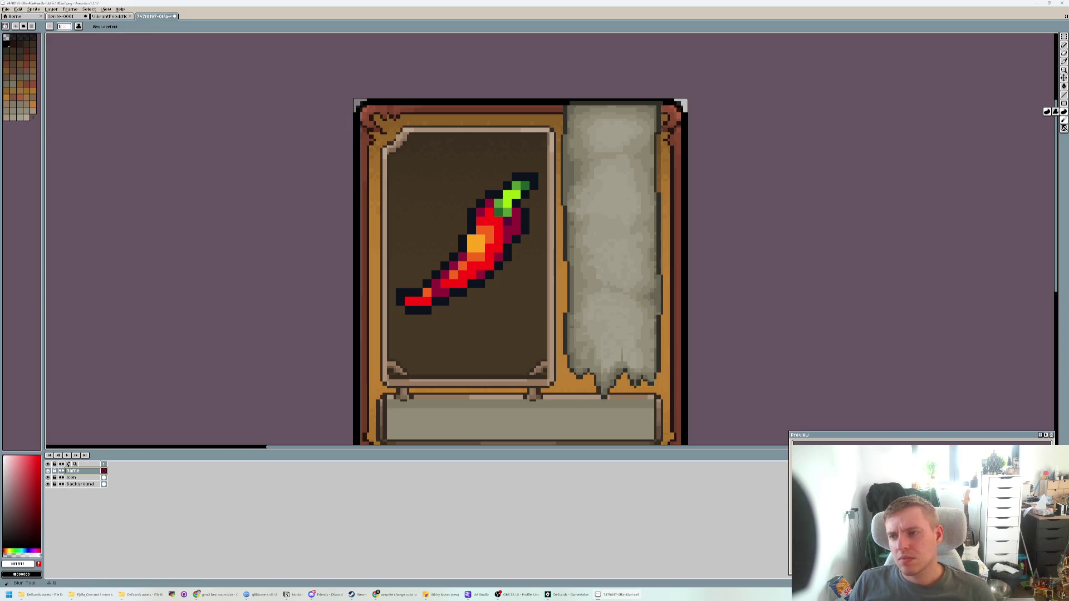
left_click(1063, 38)
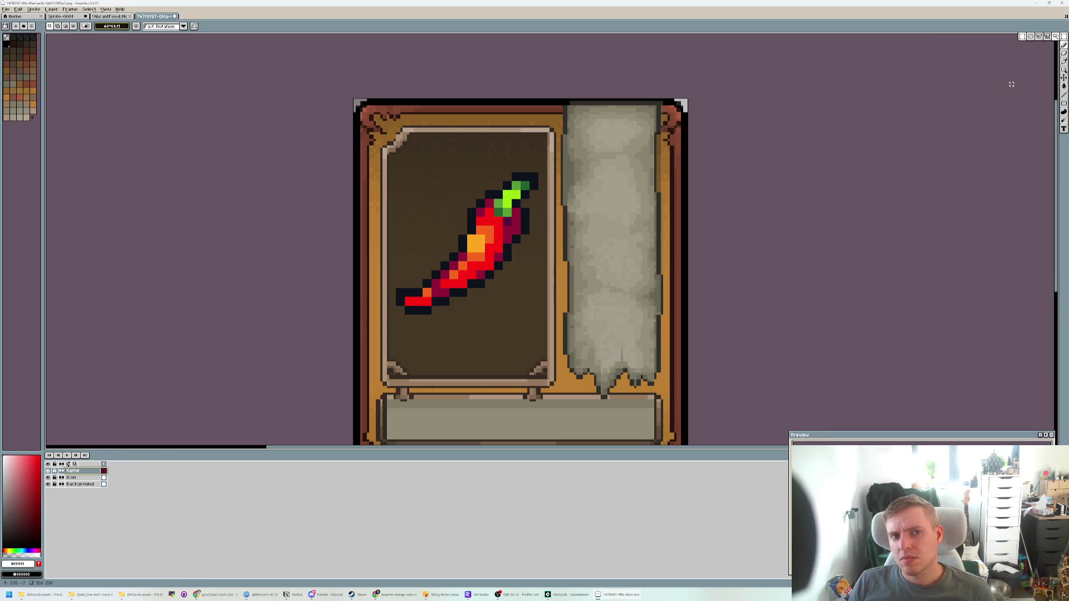
left_click(1063, 129)
left_click(608, 247)
type("asdf")
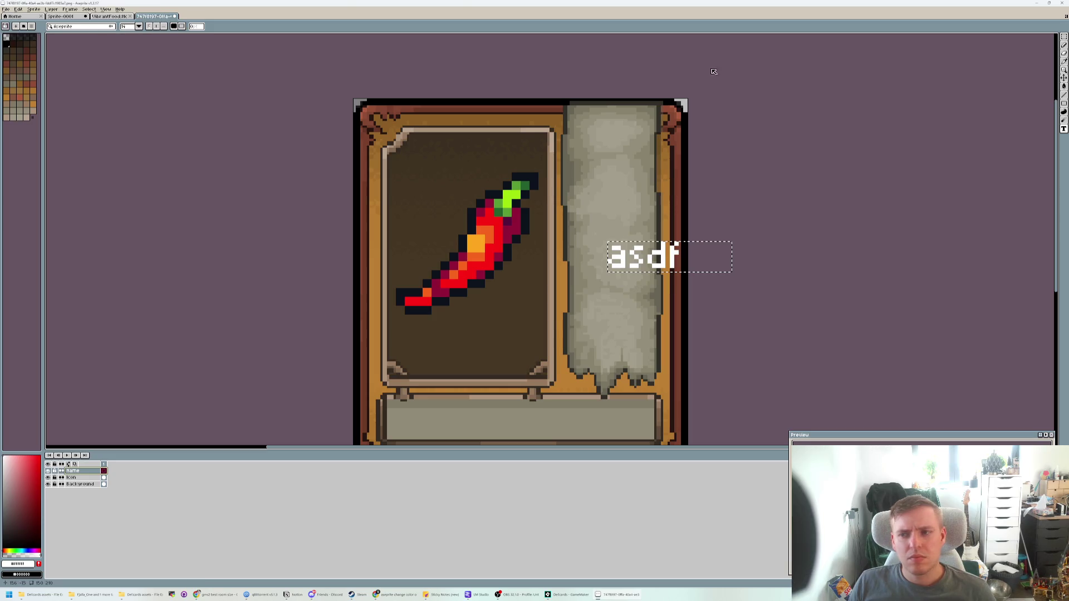
left_click(18, 459)
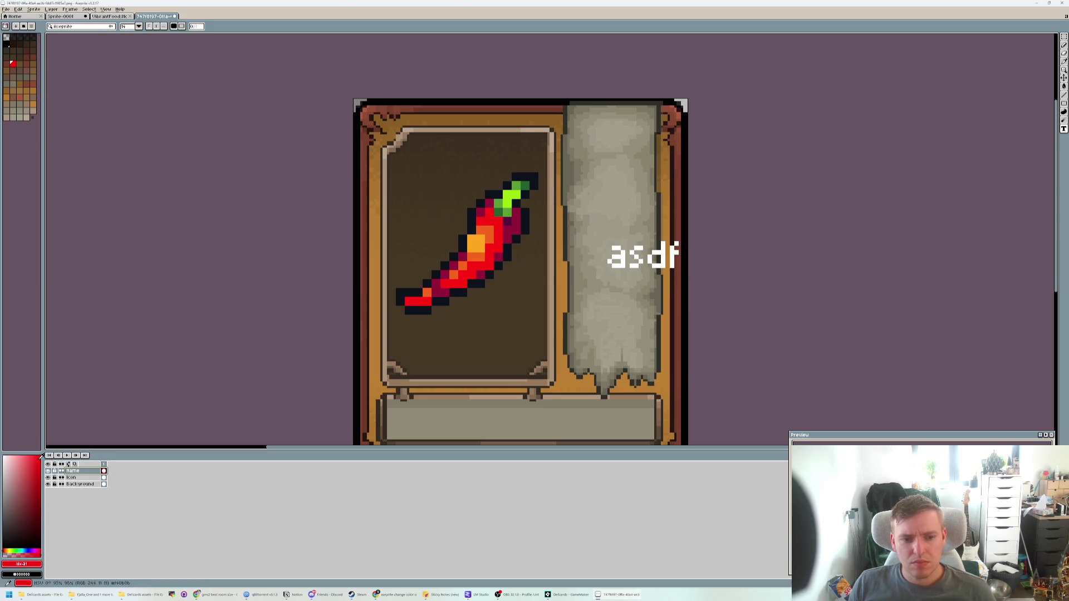
left_click(628, 264)
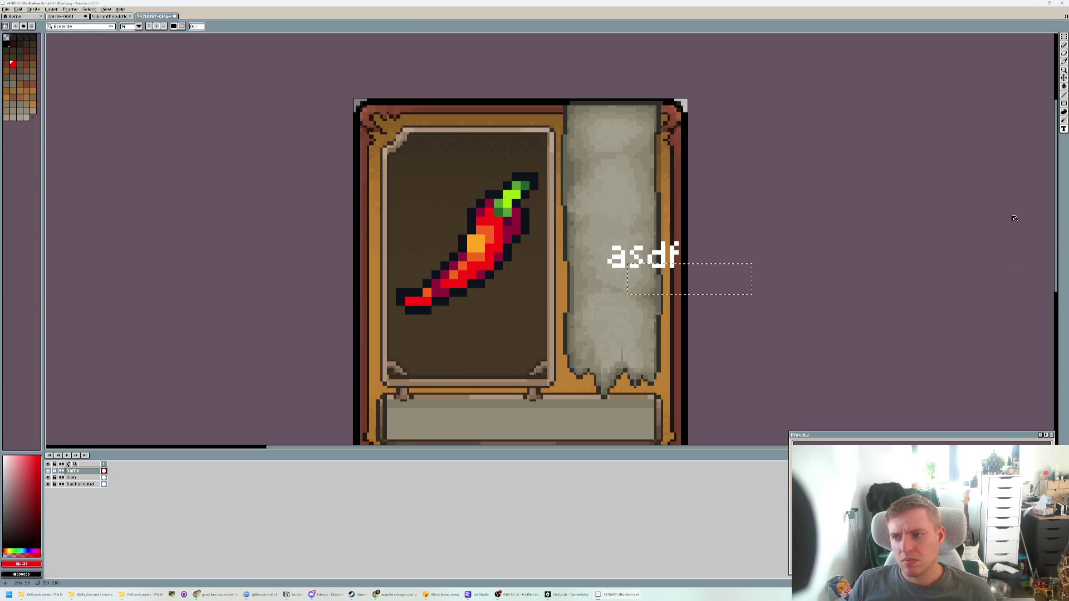
type("asd")
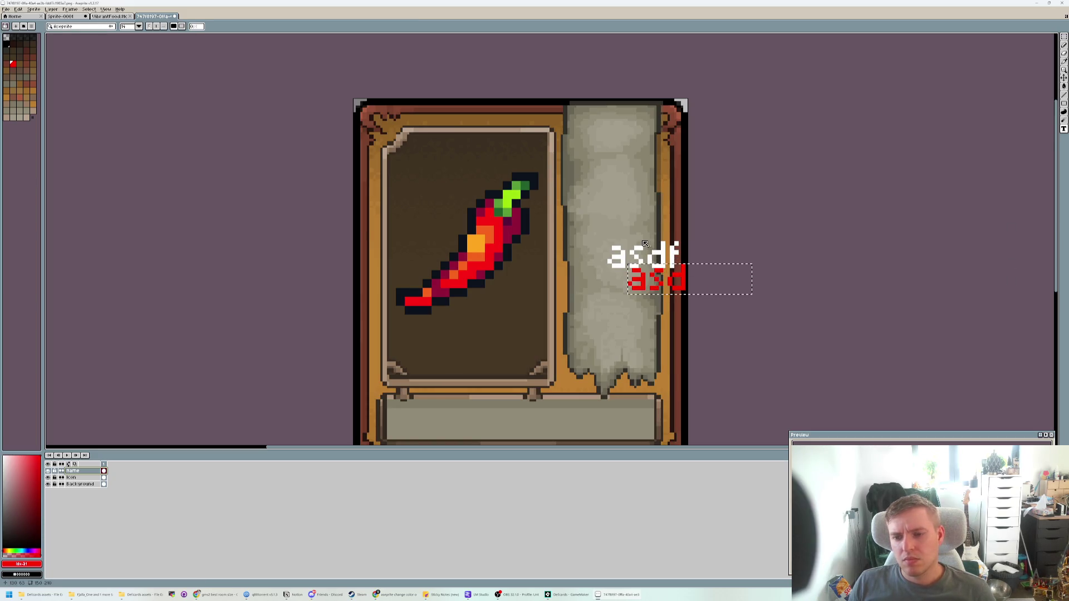
key("Return")
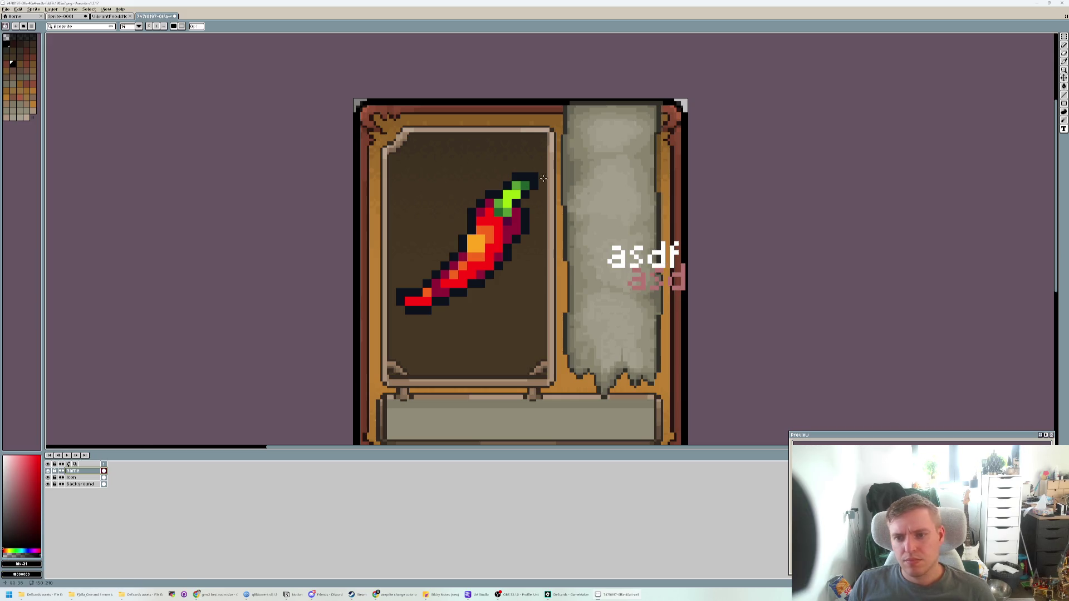
type("asd")
left_click(622, 182)
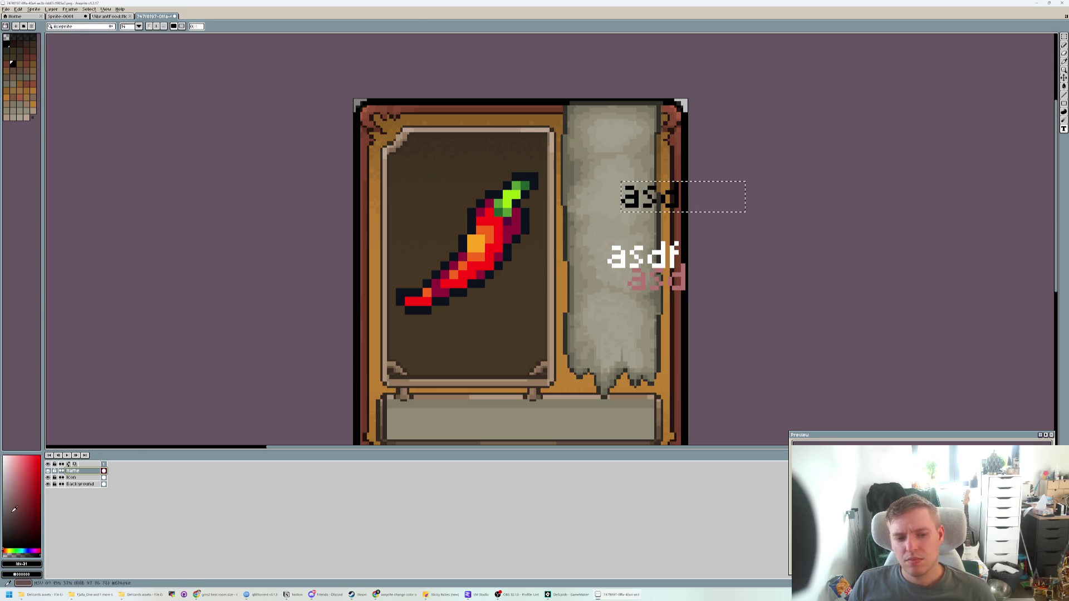
key("Return")
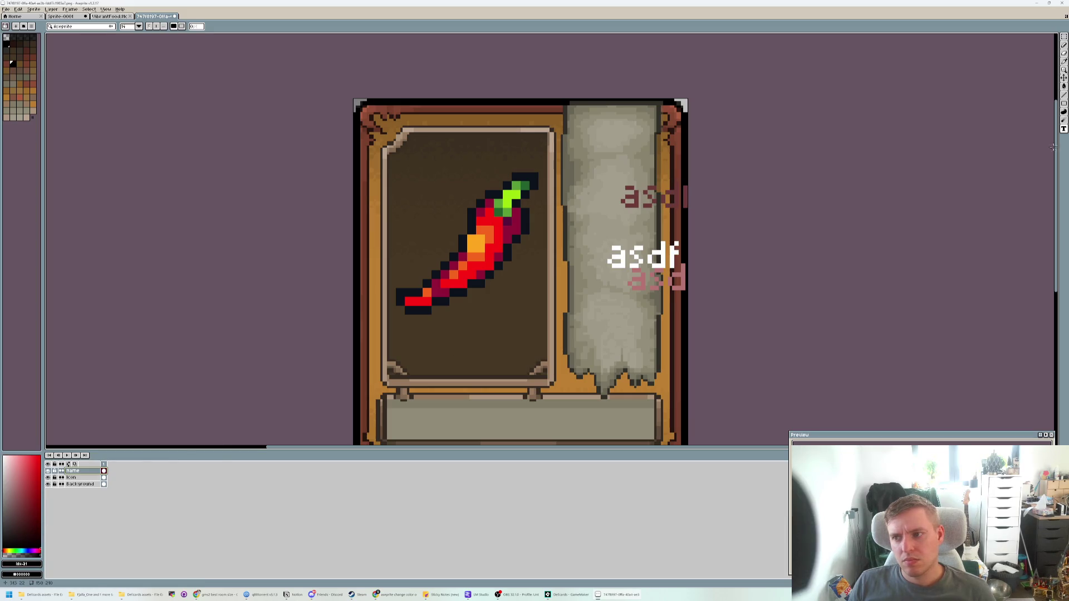
type("asdf")
left_click(606, 154)
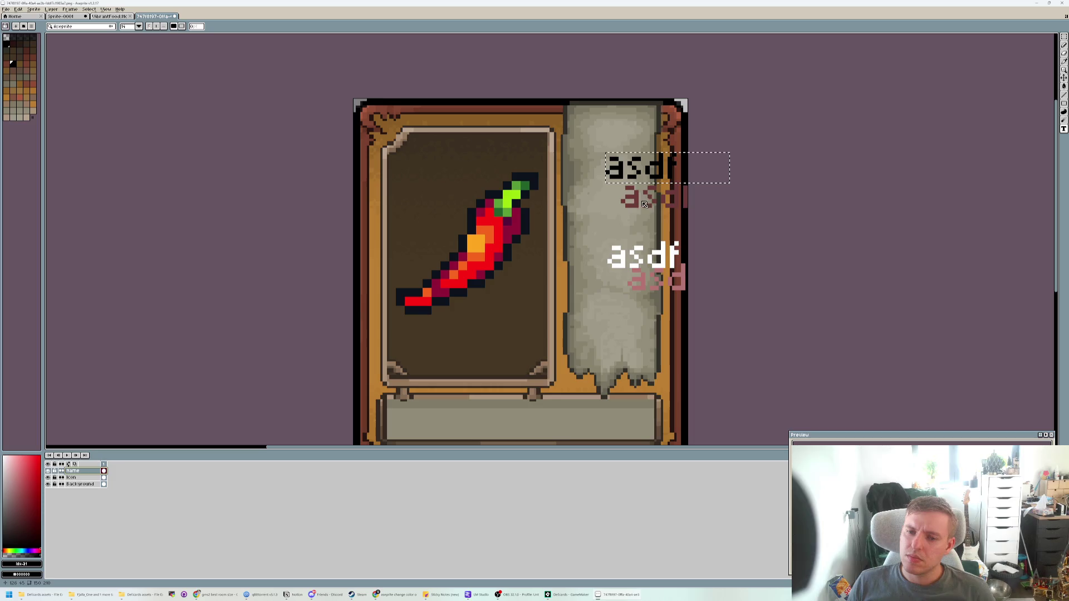
key("ctrl+z")
key("ctrl+z")
key("ctrl+z")
key("ctrl+z")
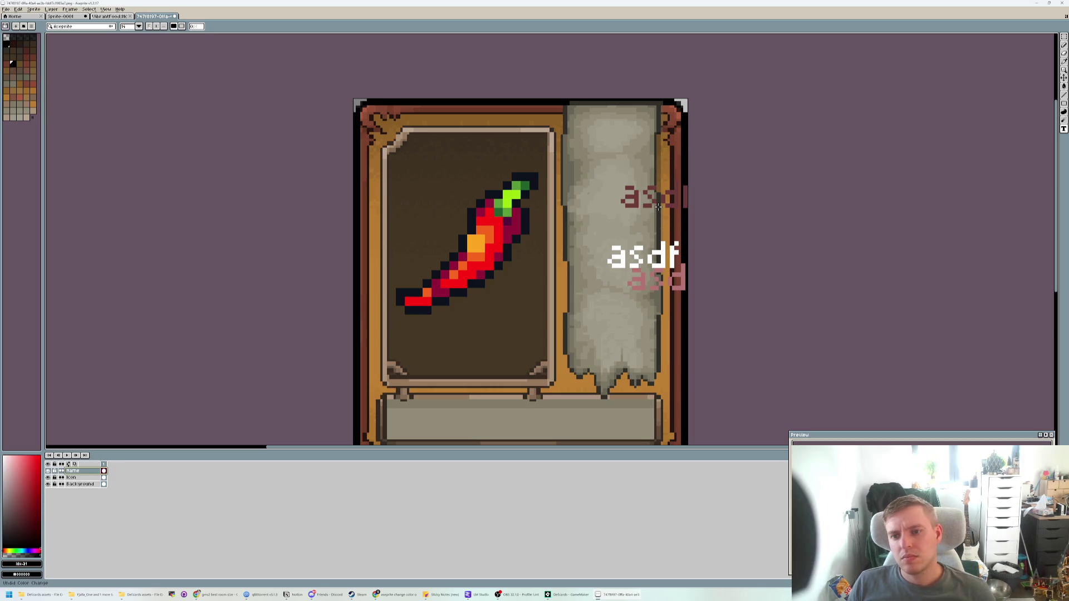